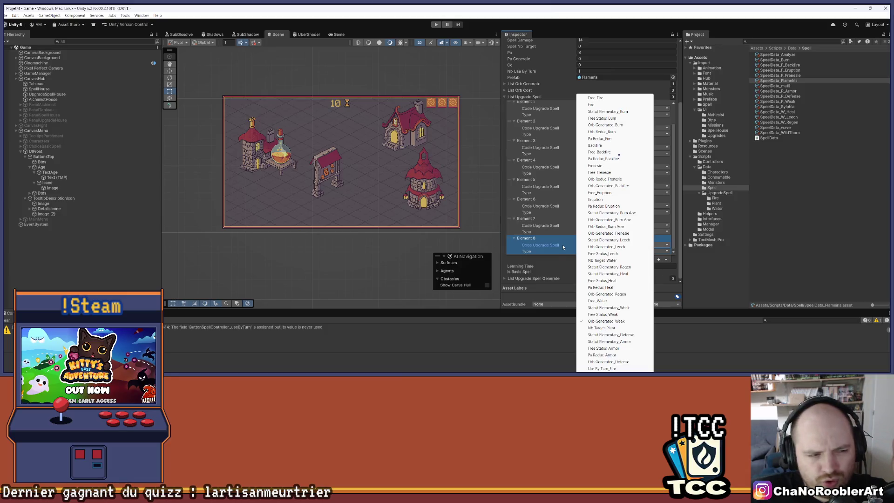
# Change Element 8's upgrade code from Orb Generated_Weak to Orb Generated_Leech
pyautogui.click(607, 246)
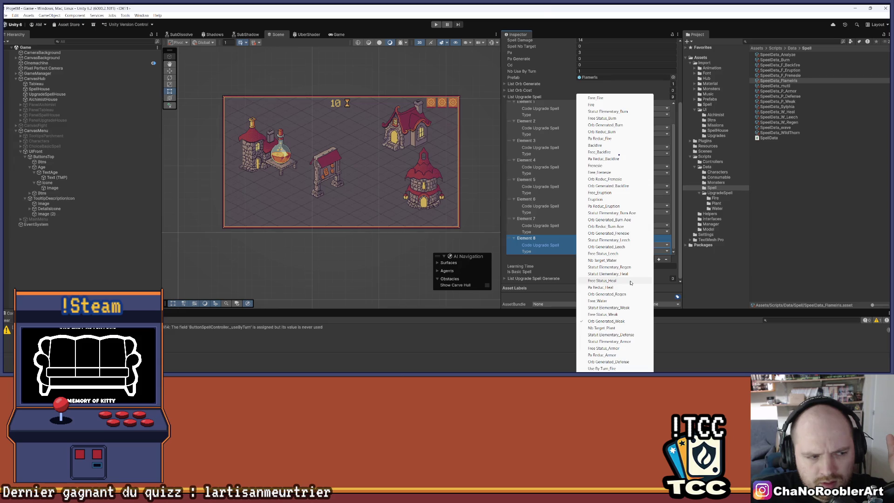
pyautogui.click(562, 249)
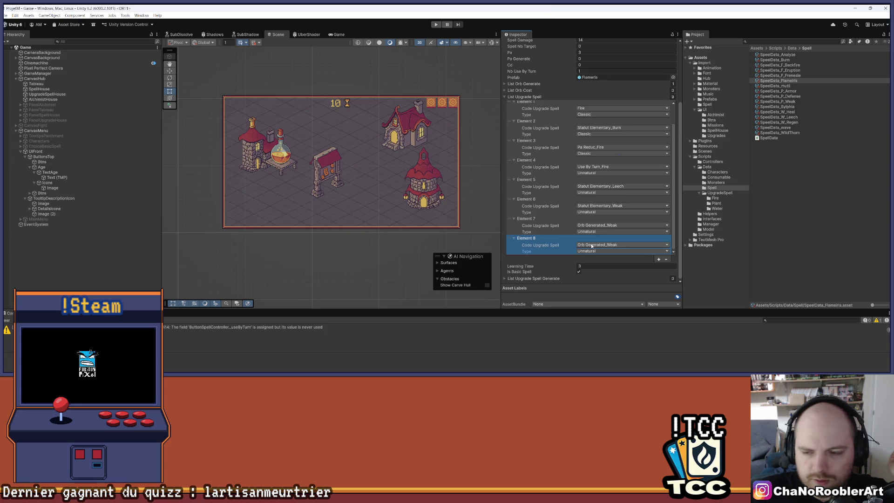
pyautogui.click(591, 246)
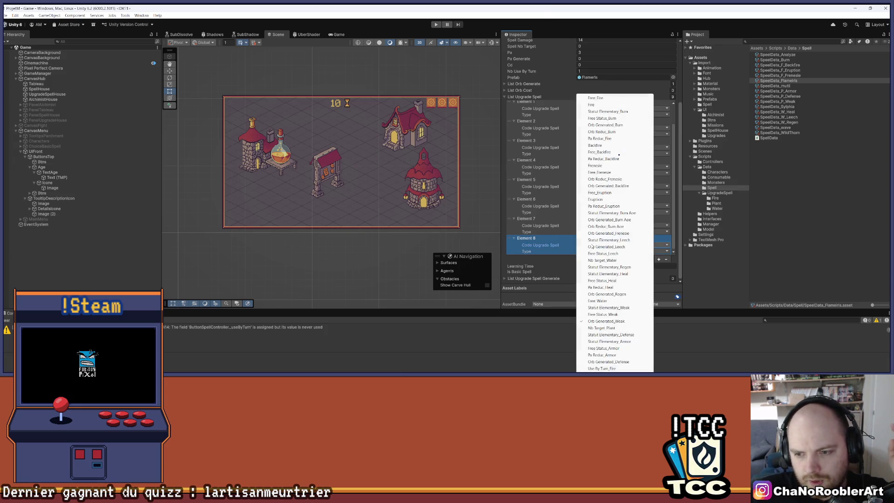
pyautogui.click(536, 253)
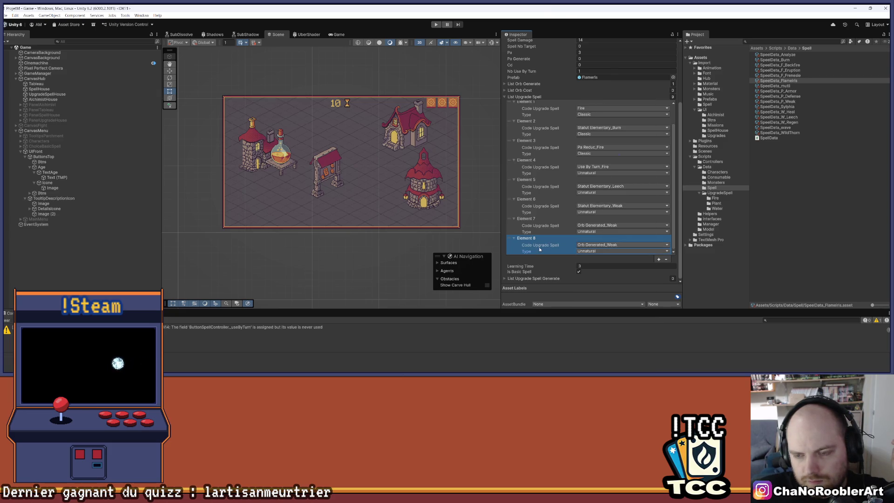
pyautogui.click(618, 244)
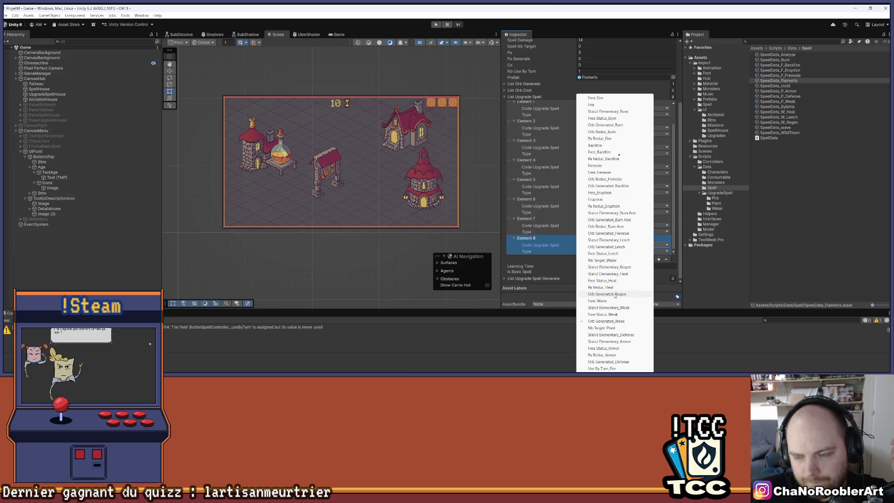
pyautogui.click(627, 247)
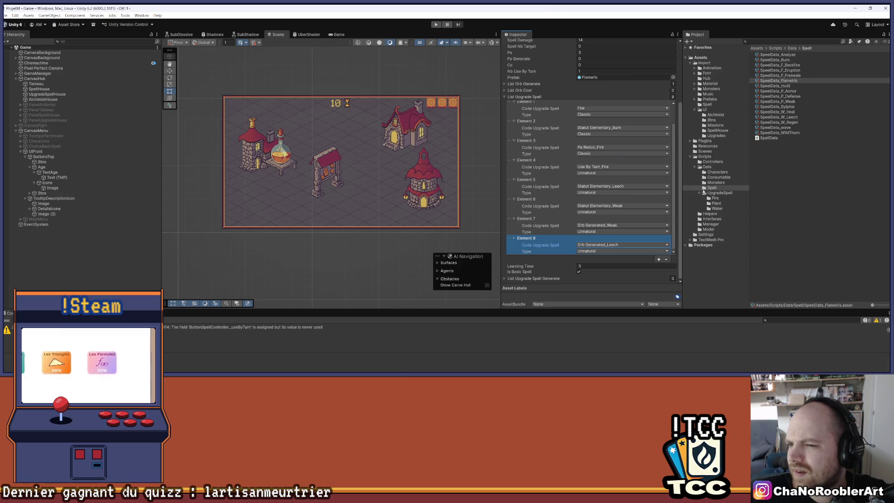
pyautogui.click(725, 193)
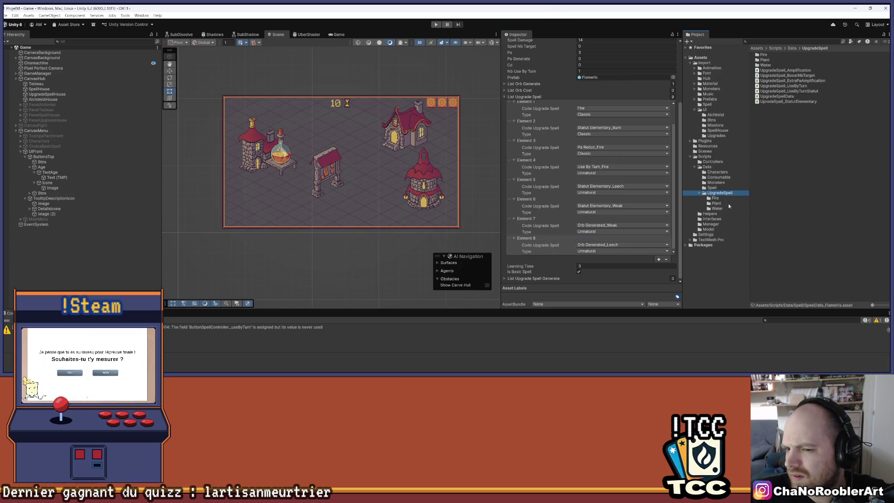
pyautogui.click(729, 203)
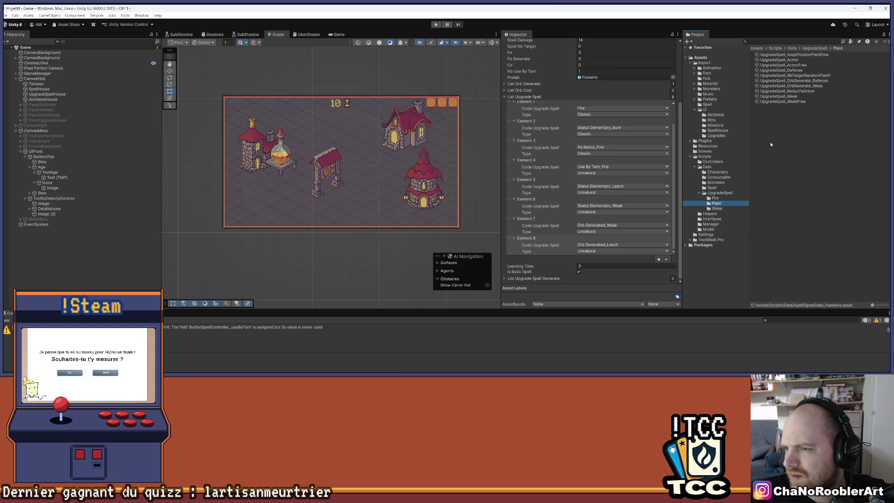
pyautogui.click(802, 85)
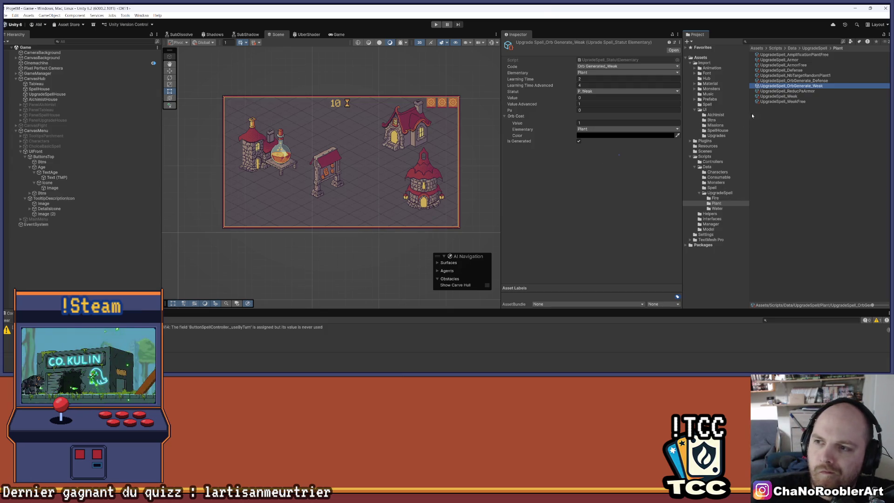
pyautogui.click(712, 188)
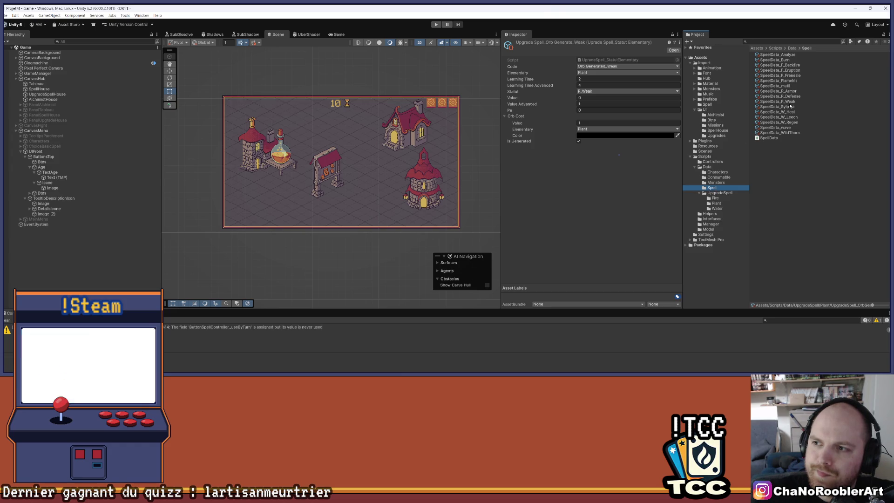
pyautogui.click(795, 76)
pyautogui.click(796, 80)
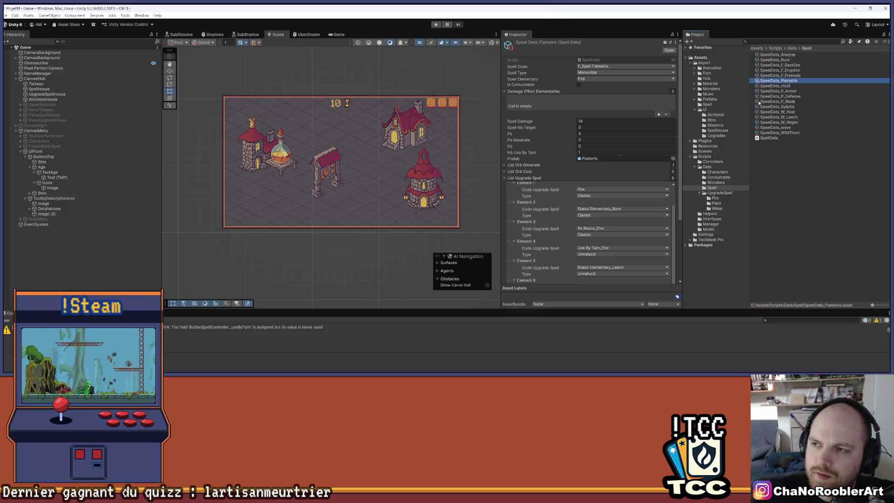
# Select Element 8 of the Flameiris upgrade list, then clear the selection
pyautogui.scroll(-5, 629, 240)
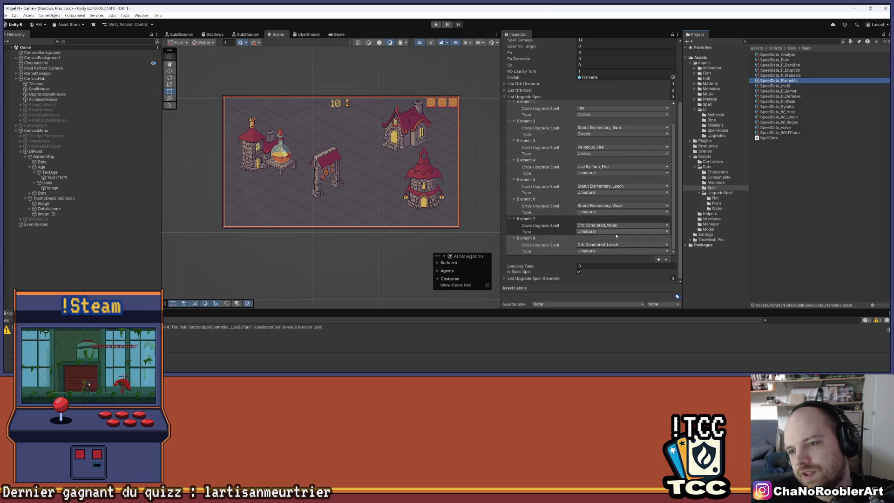
pyautogui.click(610, 248)
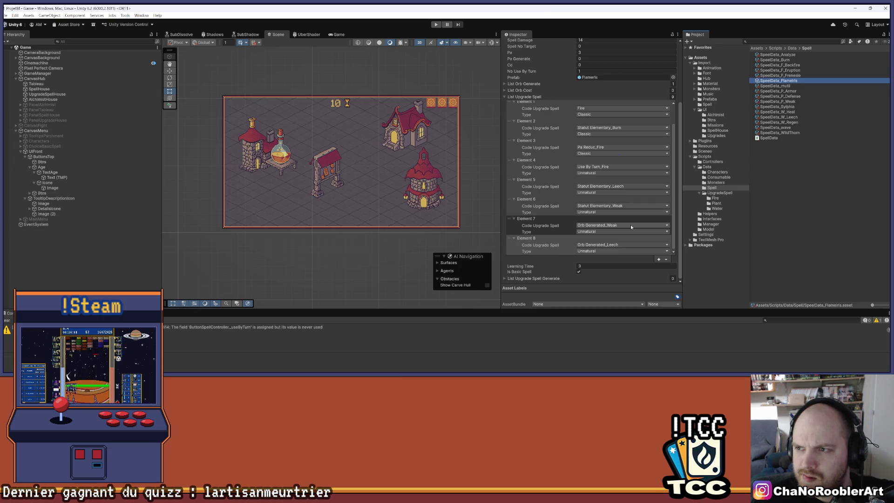
pyautogui.click(638, 238)
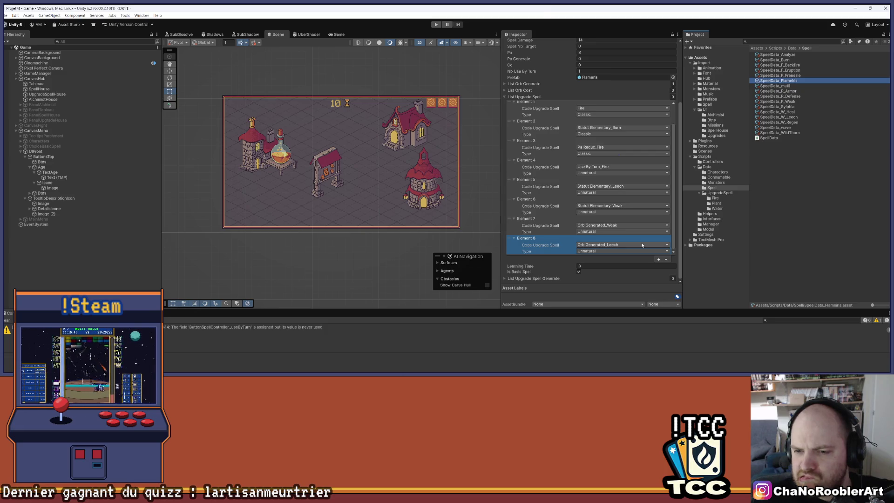
pyautogui.click(630, 260)
# Expand List Upgrade Spell Generate to confirm it is empty, then switch to Visual Studio
pyautogui.click(509, 279)
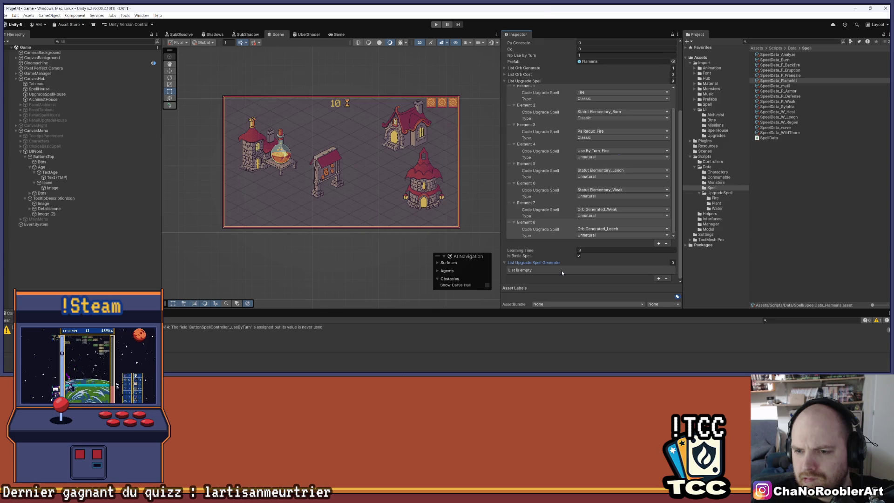
pyautogui.scroll(3, 559, 232)
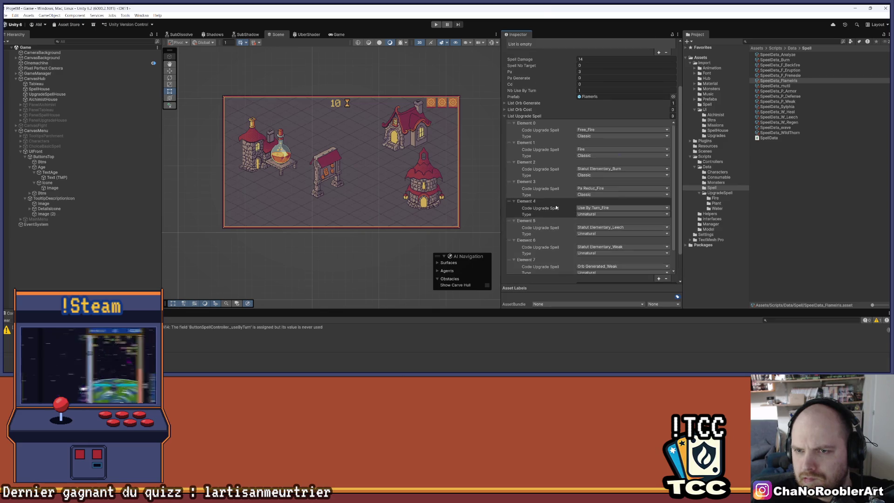
pyautogui.scroll(-3, 556, 208)
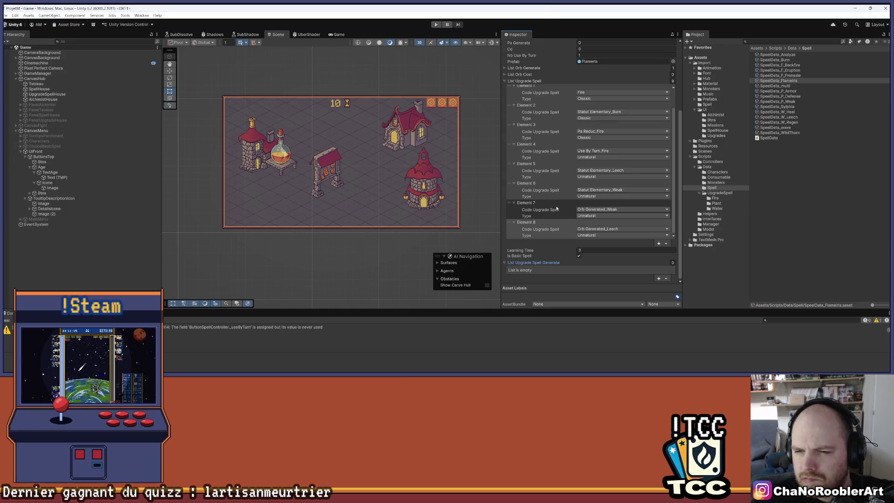
pyautogui.moveTo(454, 371)
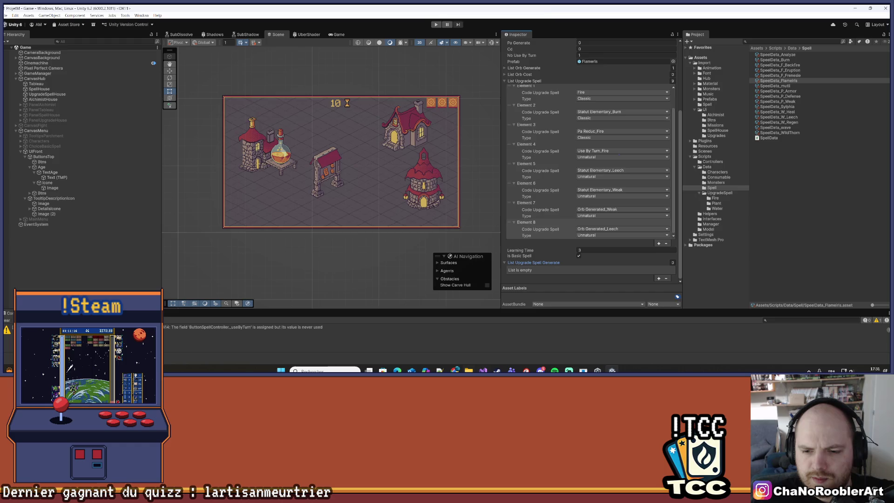
pyautogui.click(484, 371)
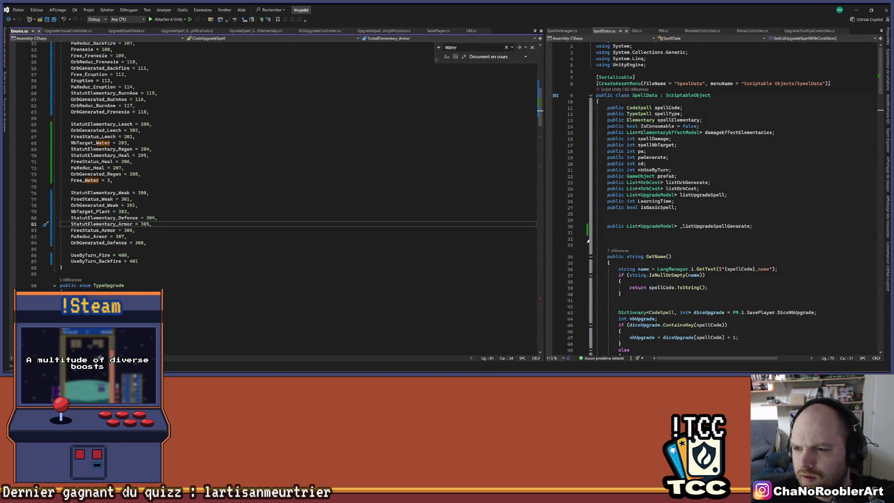
# Delete the _listUpgradeSpellGenerate field from SpellData.cs, save, and return to Unity
pyautogui.moveTo(589, 238); pyautogui.dragTo(593, 223)
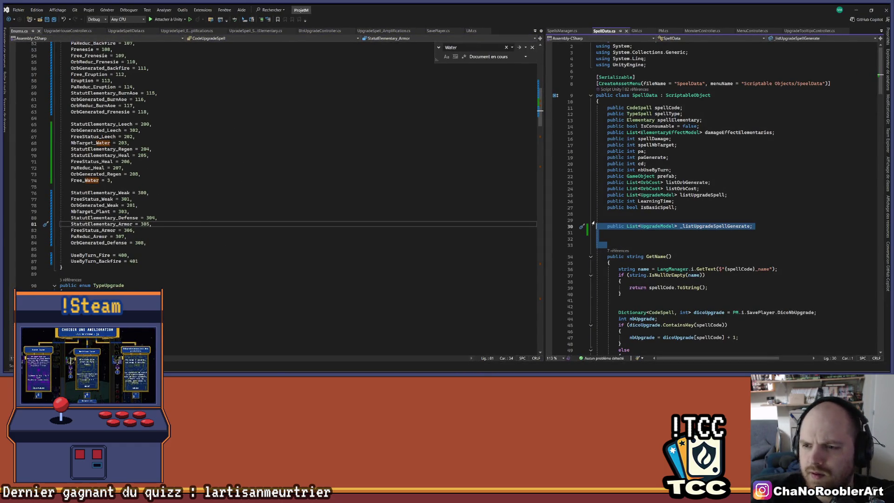
pyautogui.press('BackSpace')
pyautogui.press('BackSpace')
pyautogui.press('BackSpace')
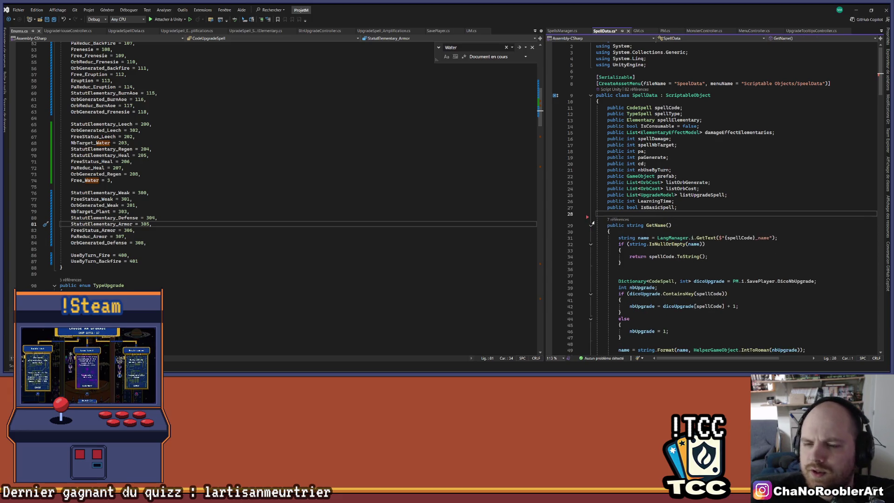
pyautogui.click(47, 19)
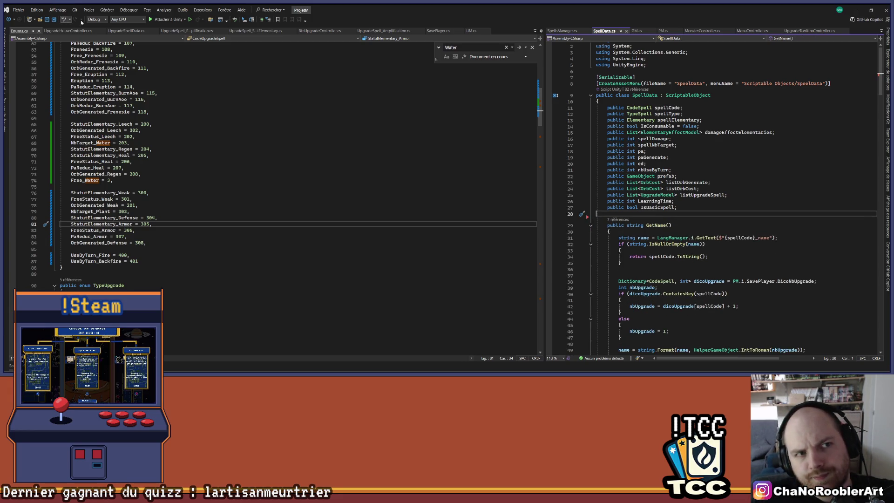
pyautogui.click(856, 10)
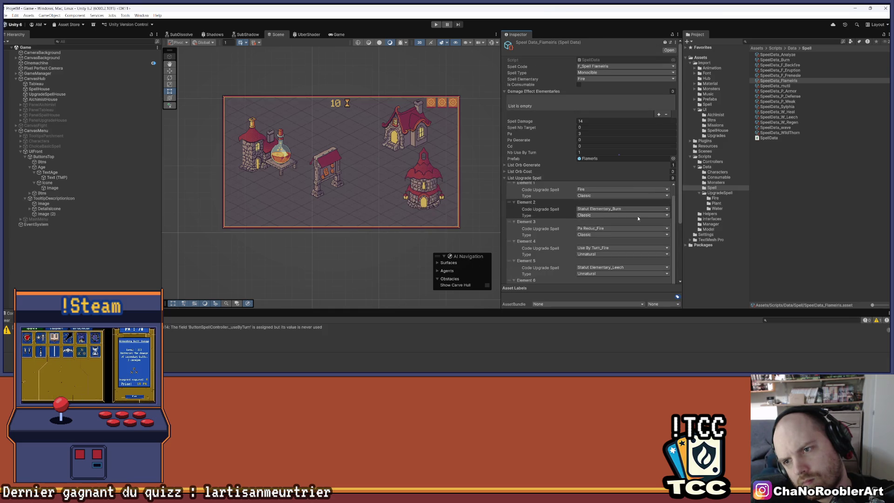
# Select SpeelData_mutli to show its upgrade list starting with Free_Water
pyautogui.scroll(-3, 638, 218)
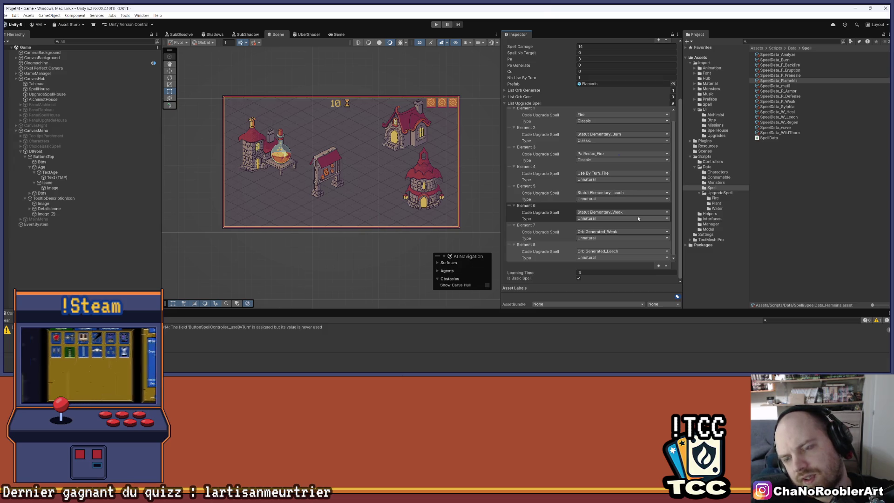
pyautogui.scroll(3, 637, 219)
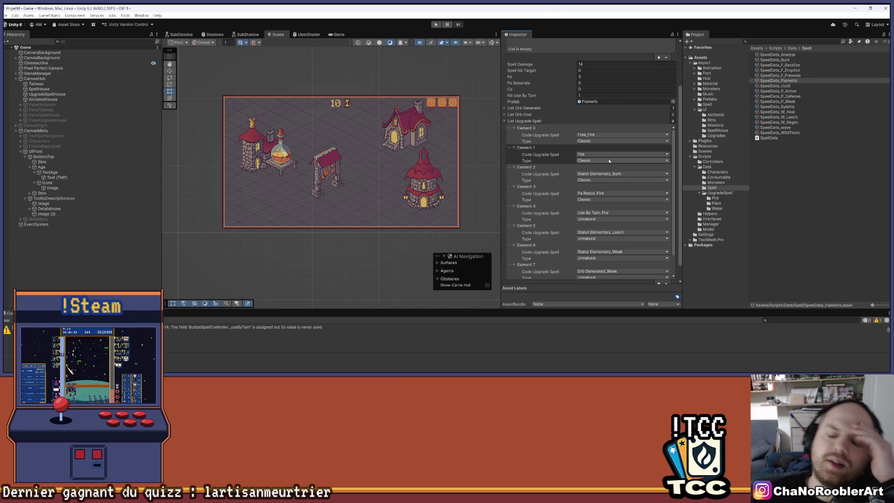
pyautogui.scroll(1, 609, 160)
pyautogui.scroll(2, 609, 161)
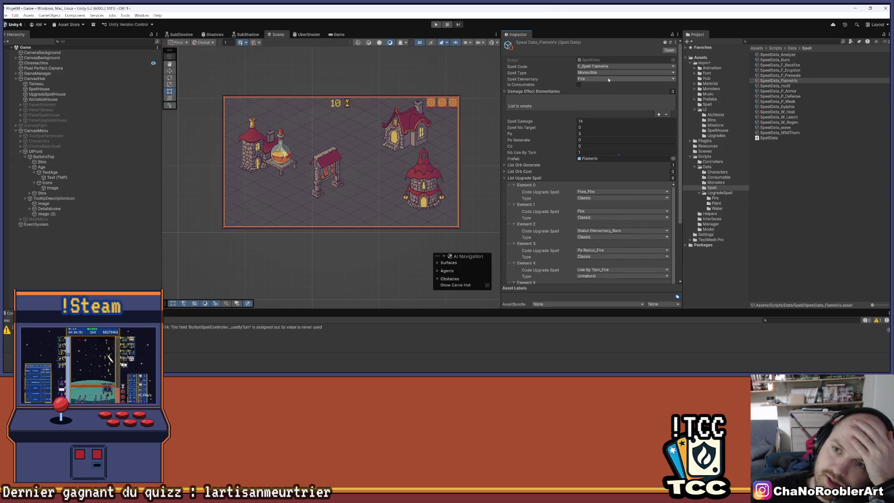
pyautogui.scroll(-4, 572, 152)
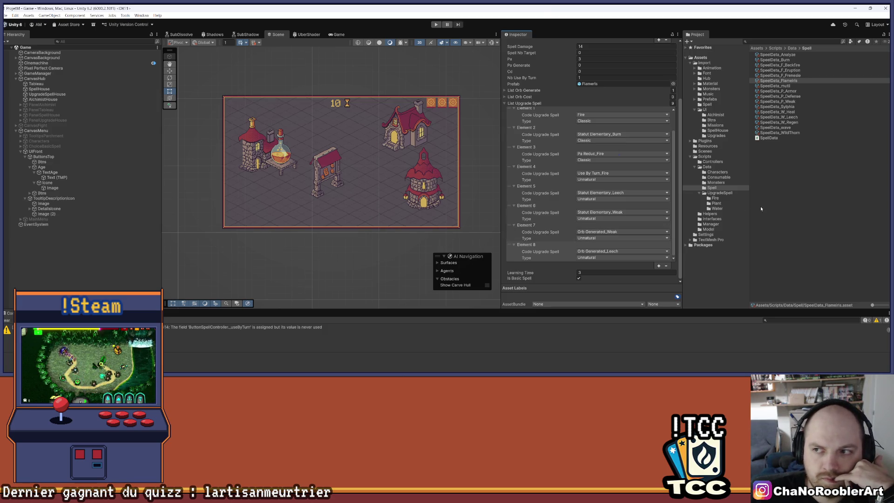
pyautogui.scroll(2, 648, 222)
pyautogui.scroll(-2, 648, 223)
pyautogui.click(5, 16)
pyautogui.press('Escape')
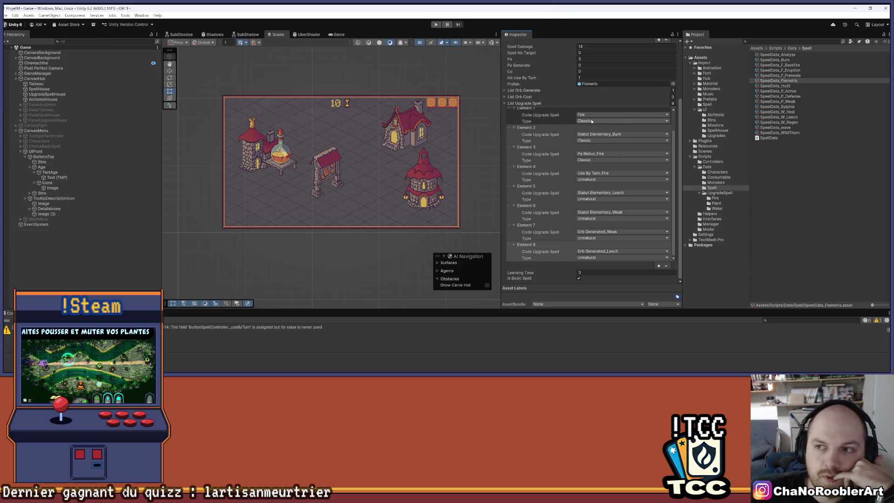
pyautogui.click(782, 87)
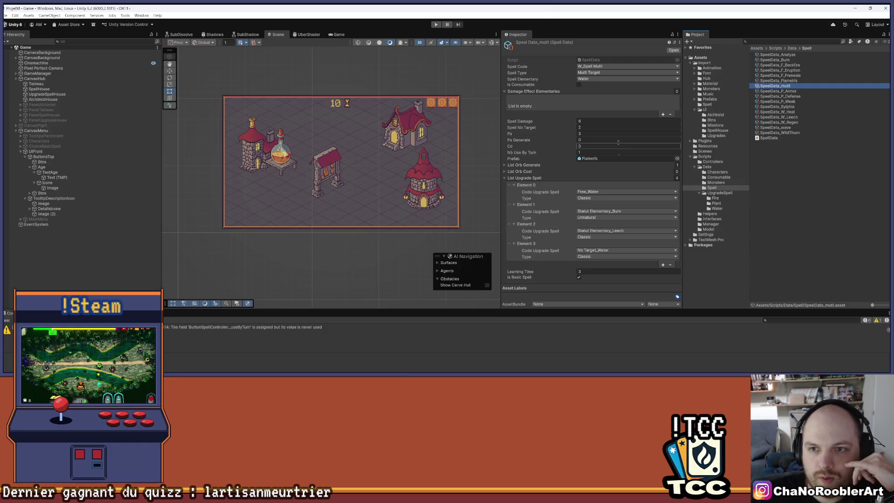
# Reorder upgrades to Free_Water, Leech, Nb Target_Water, Burn, leaving Cd at 0
pyautogui.click(506, 92)
pyautogui.click(506, 91)
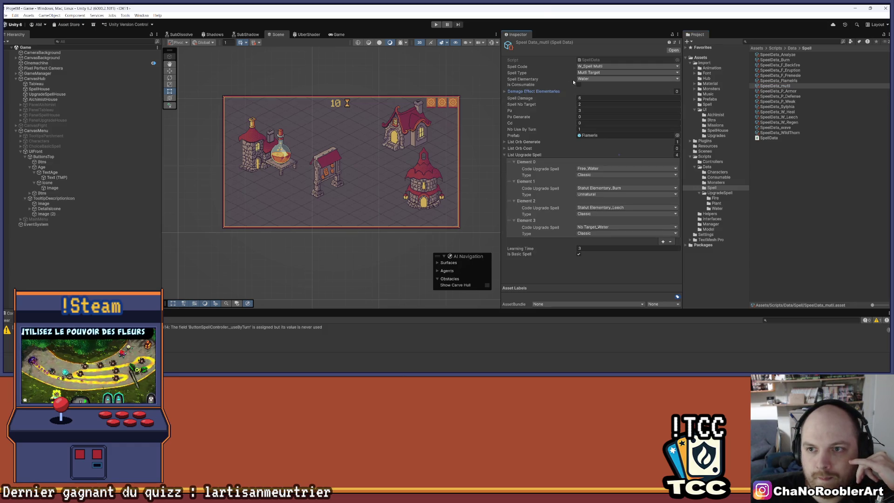
pyautogui.click(596, 123)
pyautogui.press('Return')
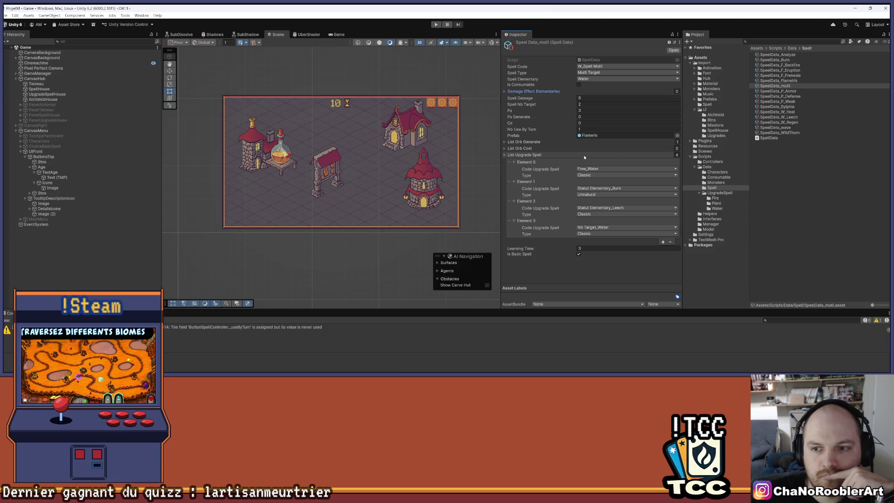
pyautogui.moveTo(506, 202); pyautogui.dragTo(513, 183)
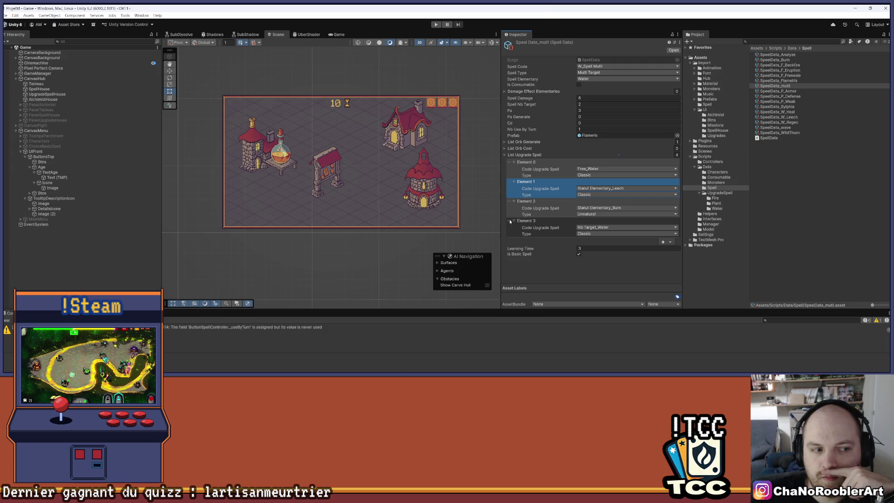
pyautogui.moveTo(510, 222)
pyautogui.mouseDown()
pyautogui.moveTo(517, 208)
pyautogui.moveTo(559, 203)
pyautogui.mouseUp()
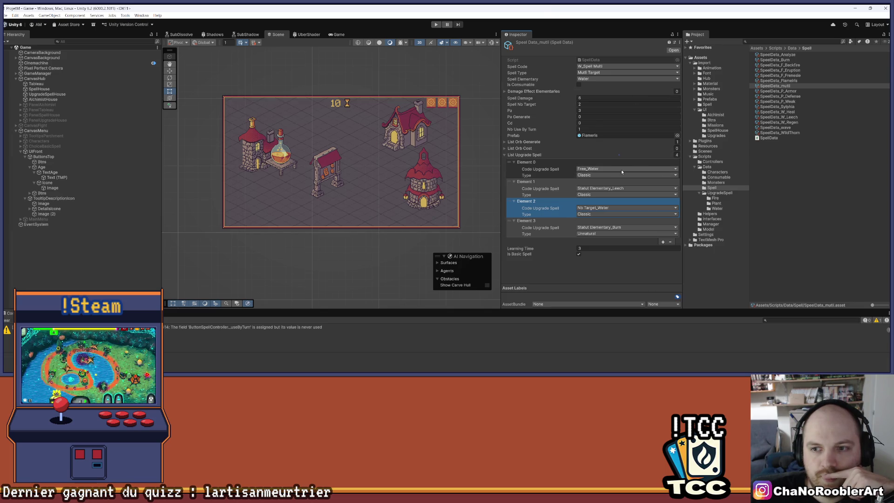
# Open UpgradeSpell_Water and review its Learning Time and Damage values, keeping Damage 4
pyautogui.click(717, 209)
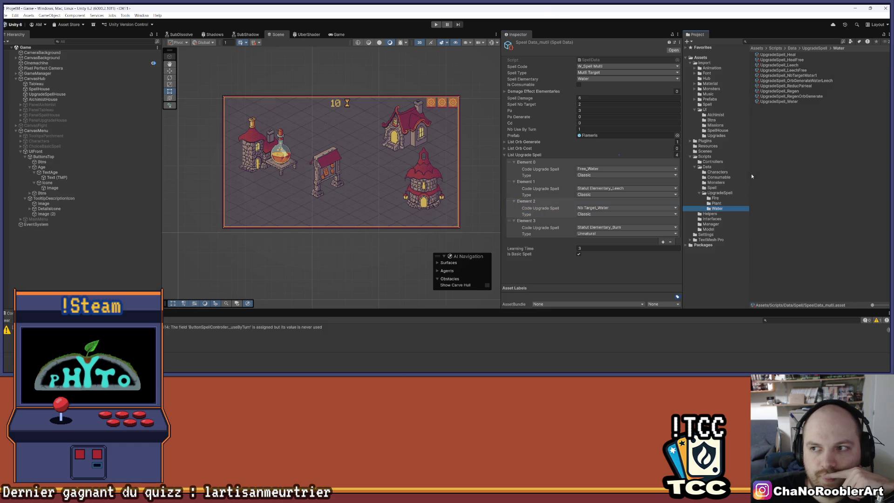
pyautogui.click(796, 102)
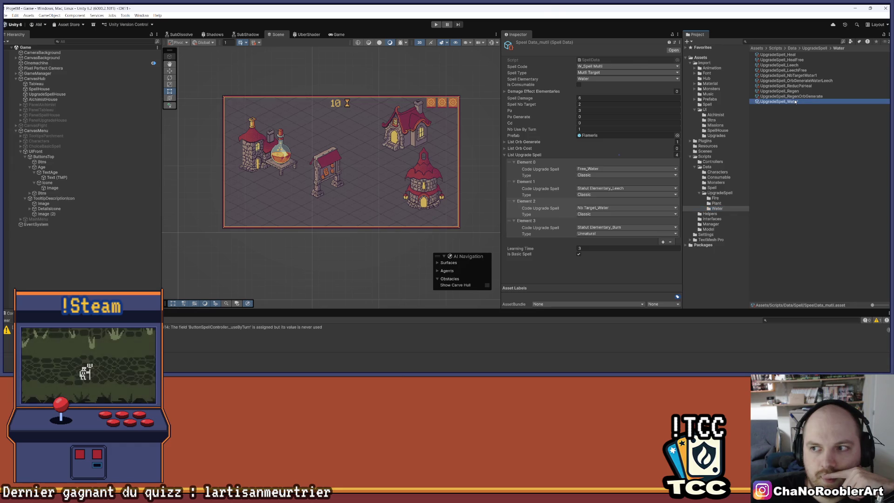
pyautogui.click(589, 92)
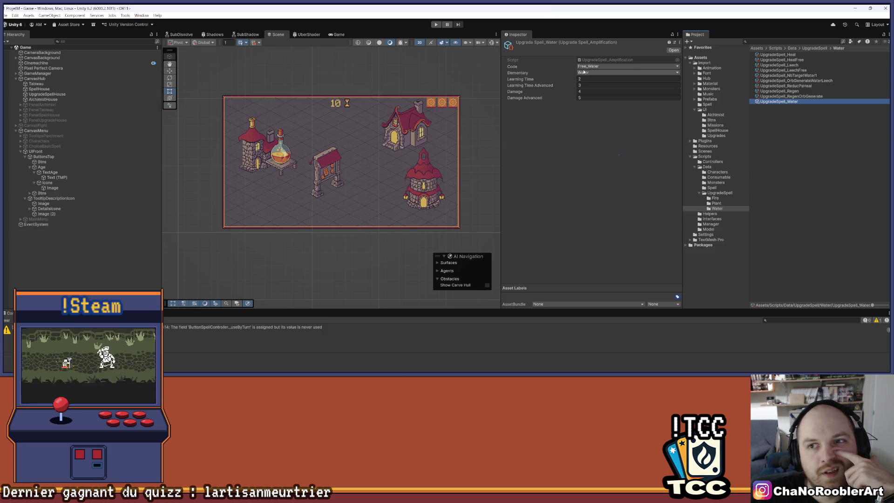
pyautogui.click(587, 80)
pyautogui.press('Return')
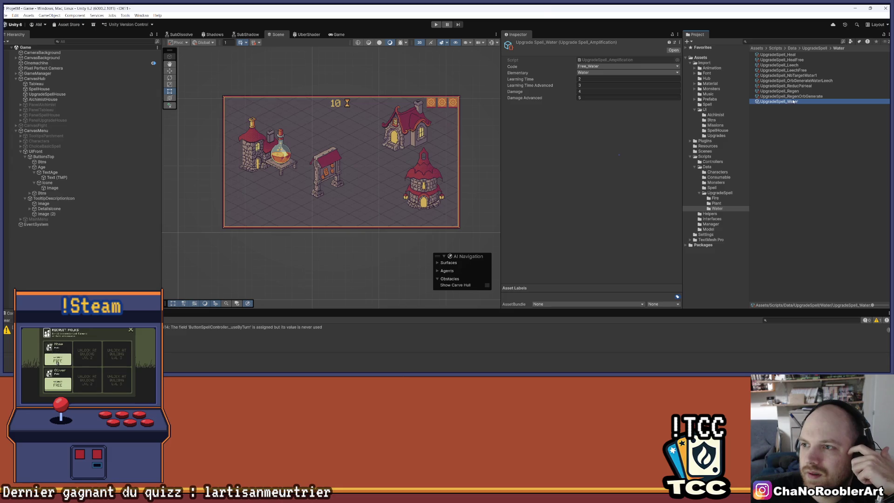
pyautogui.click(592, 91)
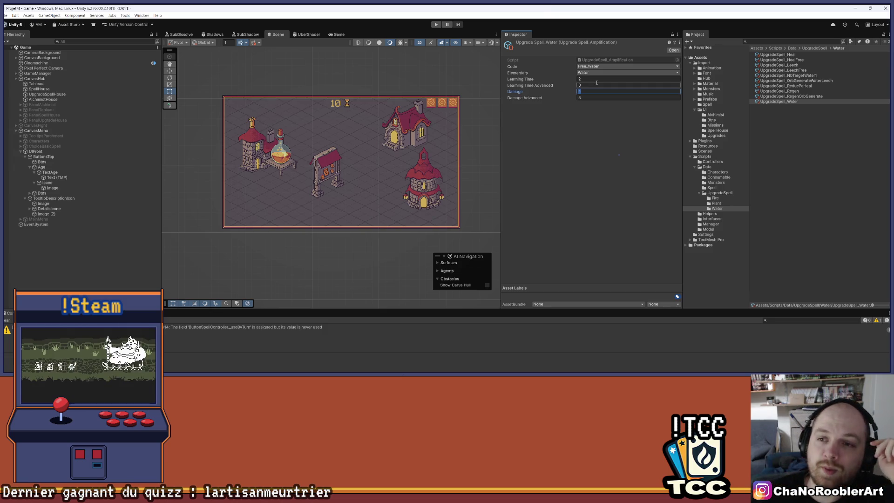
pyautogui.press('Return')
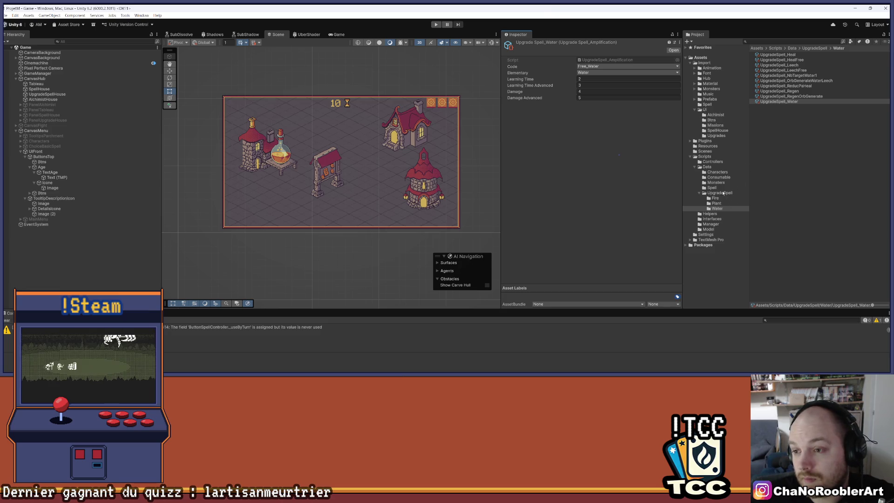
# Browse the Characters, Consumable, Monsters and Spell data folders
pyautogui.click(720, 173)
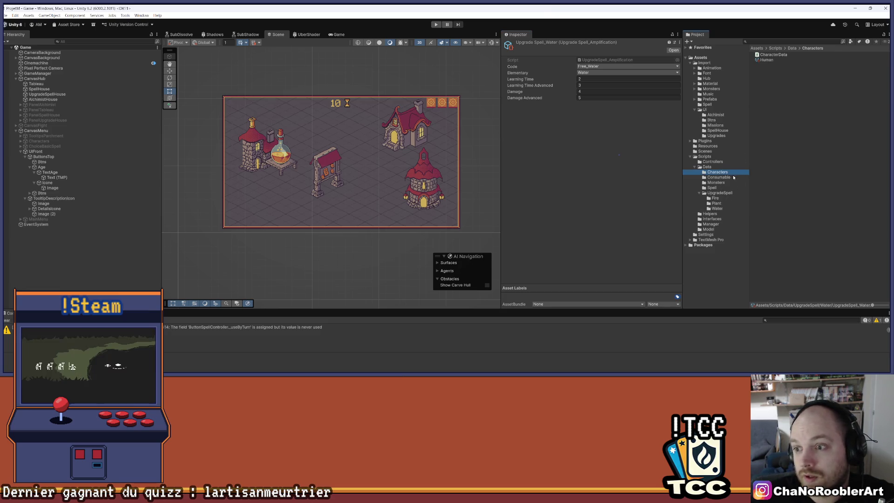
pyautogui.click(720, 177)
pyautogui.click(729, 184)
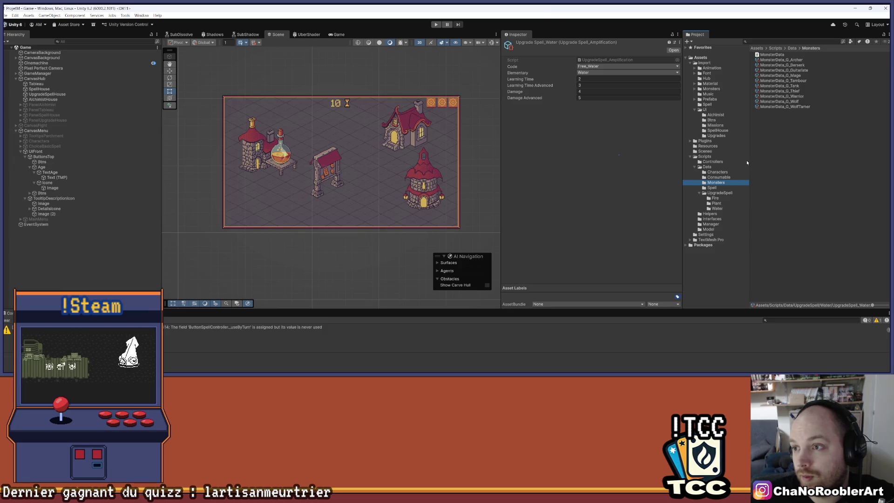
pyautogui.click(730, 187)
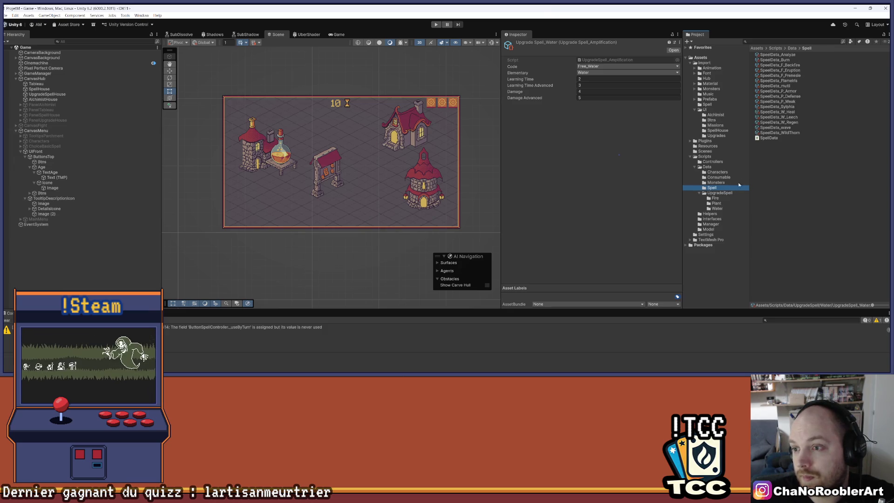
# Compare SpeelData_mutli against SpeelData_wave, ending on mutli, then list the UpgradeSpell folder
pyautogui.click(791, 86)
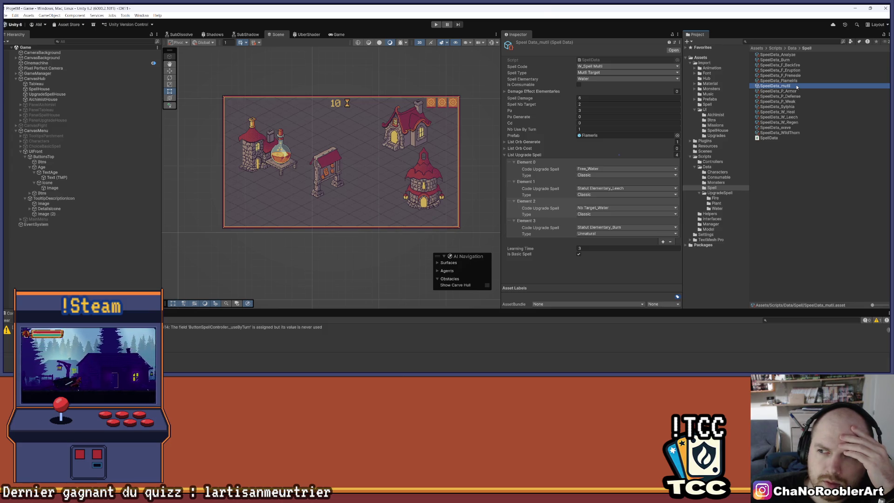
pyautogui.click(806, 127)
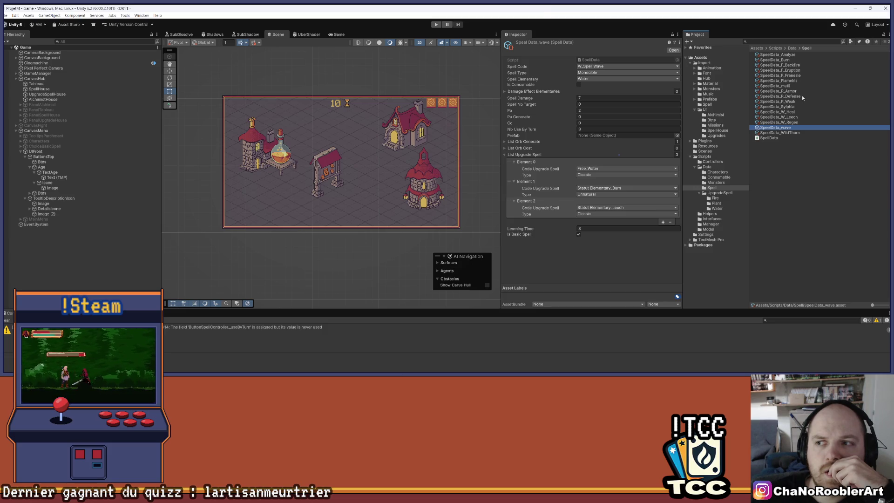
pyautogui.click(789, 87)
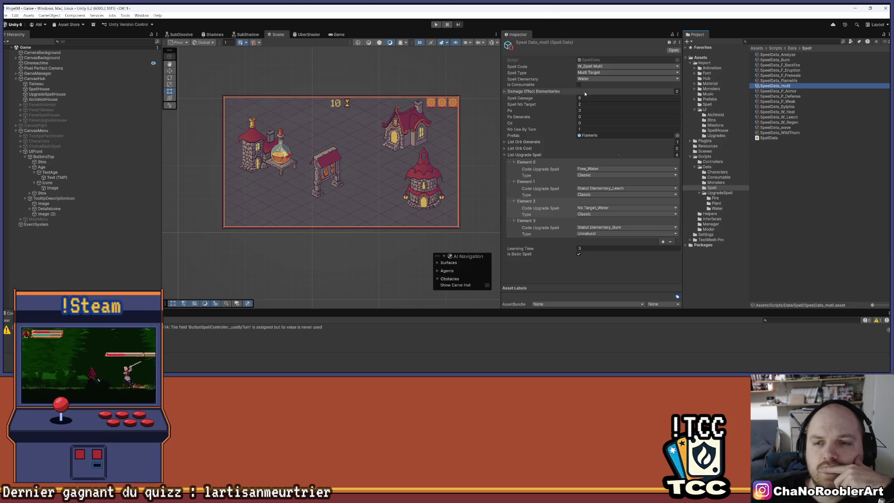
pyautogui.click(588, 110)
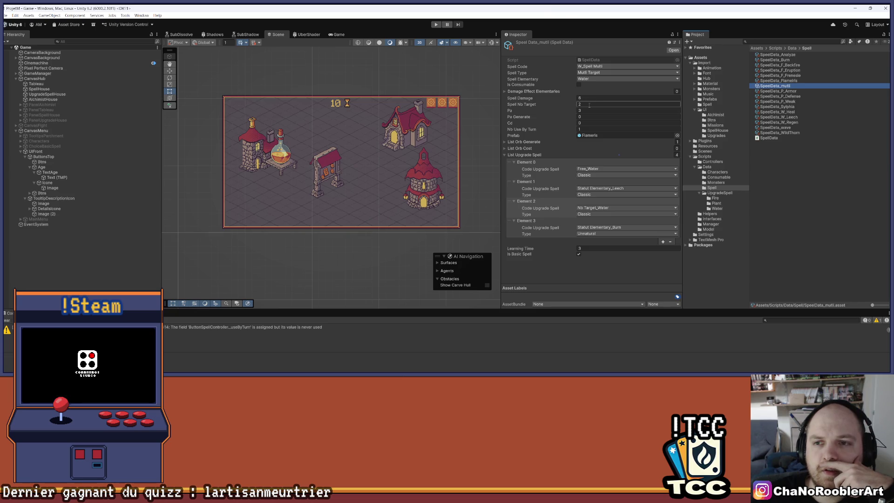
pyautogui.click(802, 128)
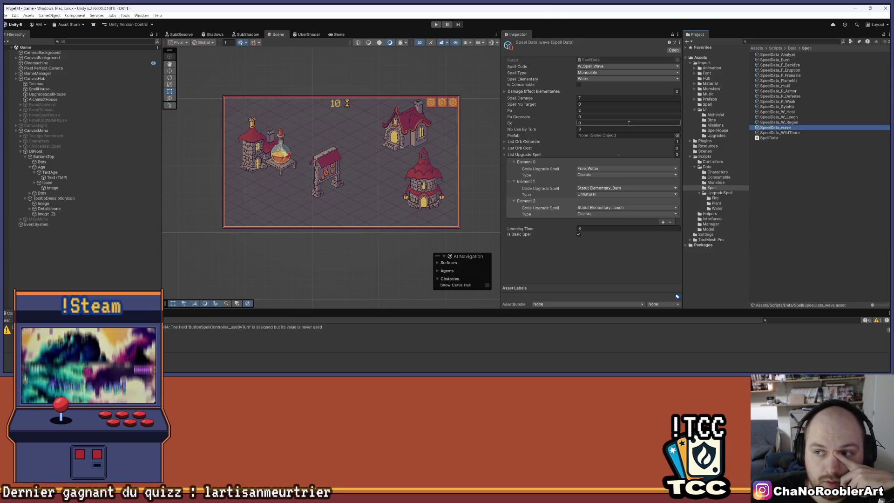
pyautogui.click(794, 86)
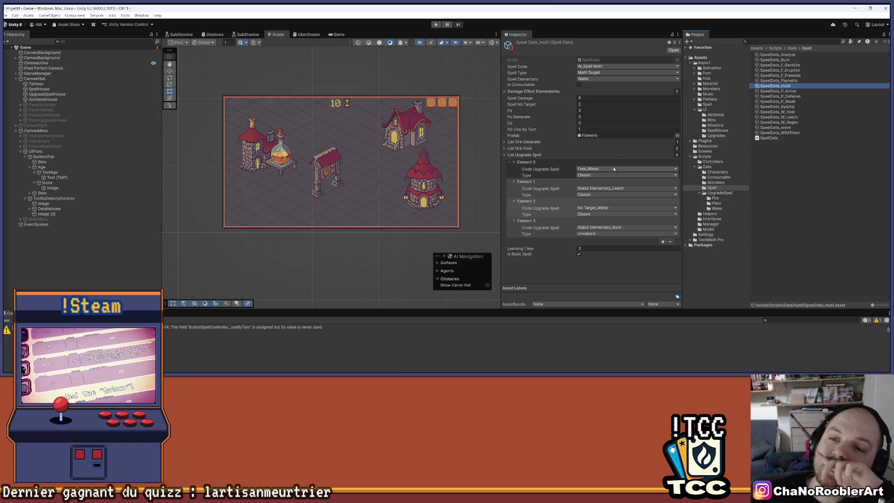
pyautogui.click(722, 193)
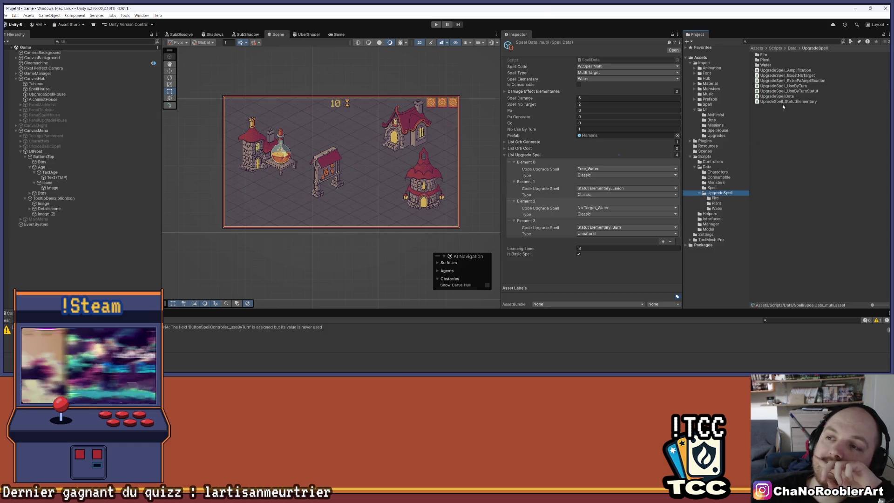
# Set UpgradeSpell_Water's Damage to 1 and Damage Advanced to 2
pyautogui.doubleClick(774, 65)
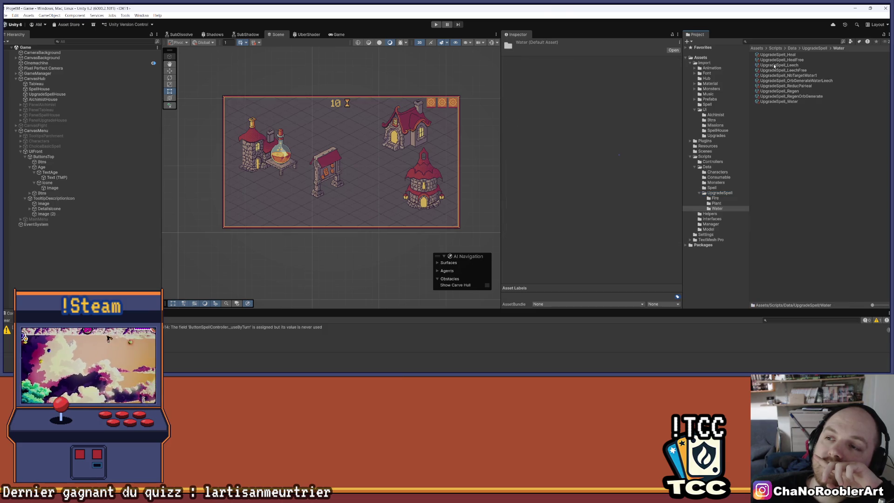
pyautogui.click(785, 102)
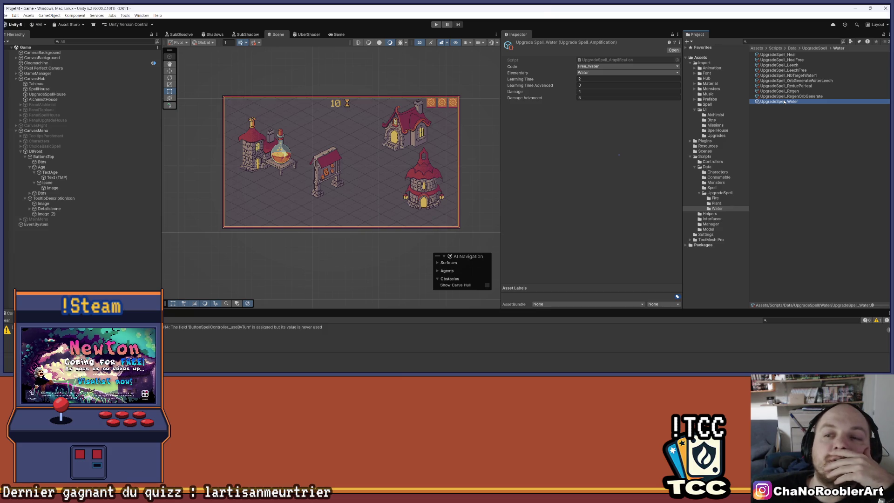
pyautogui.click(593, 92)
pyautogui.write('1')
pyautogui.press('Tab')
pyautogui.write('2')
pyautogui.press('Return')
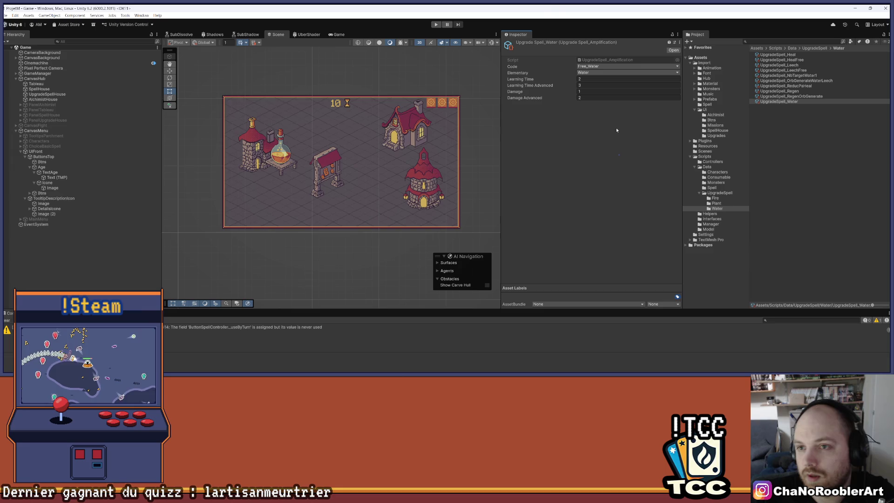
# Rename the asset to UpgradeSpell_FreeWater1 and switch to Visual Studio
pyautogui.rightClick(786, 102)
pyautogui.click(803, 139)
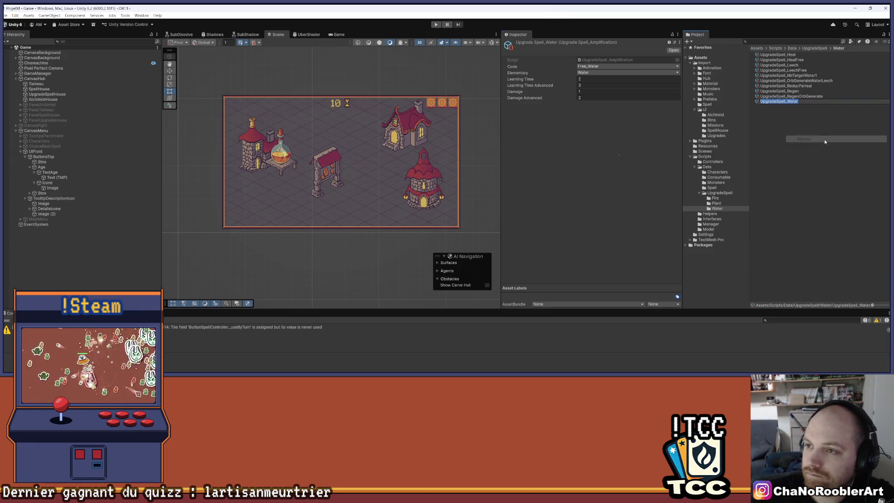
pyautogui.write('Free')
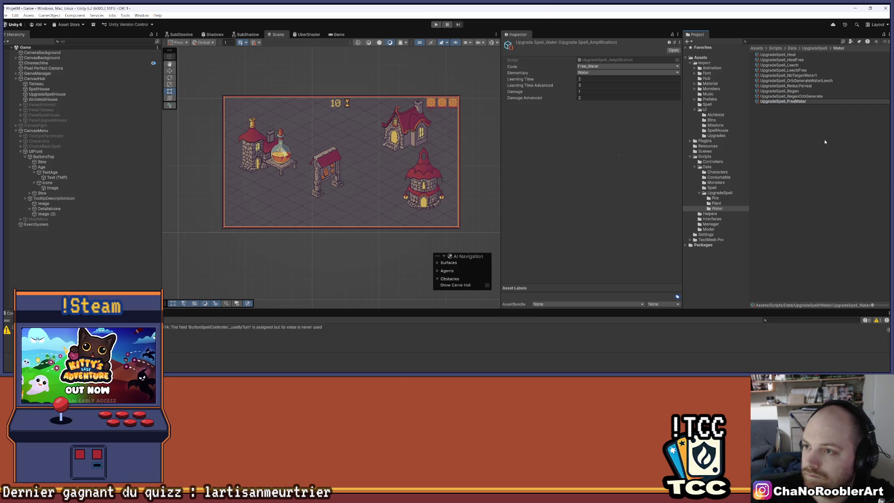
pyautogui.write('ree')
pyautogui.press('Return')
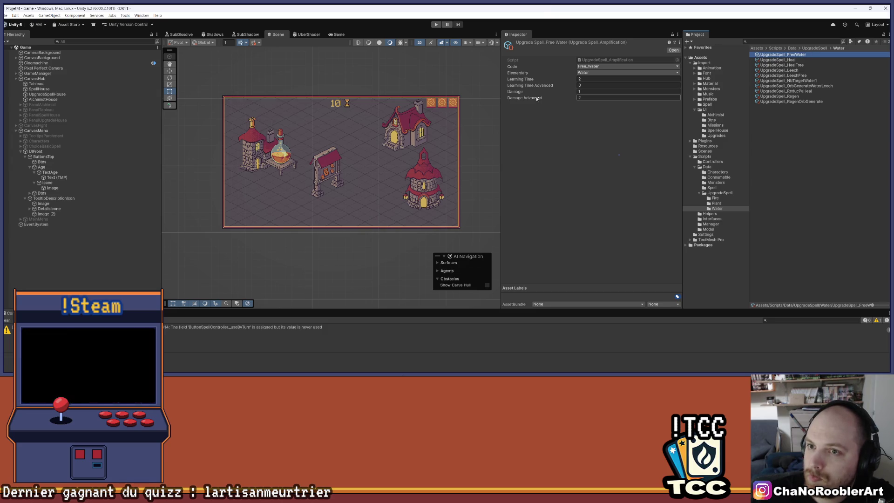
pyautogui.rightClick(806, 55)
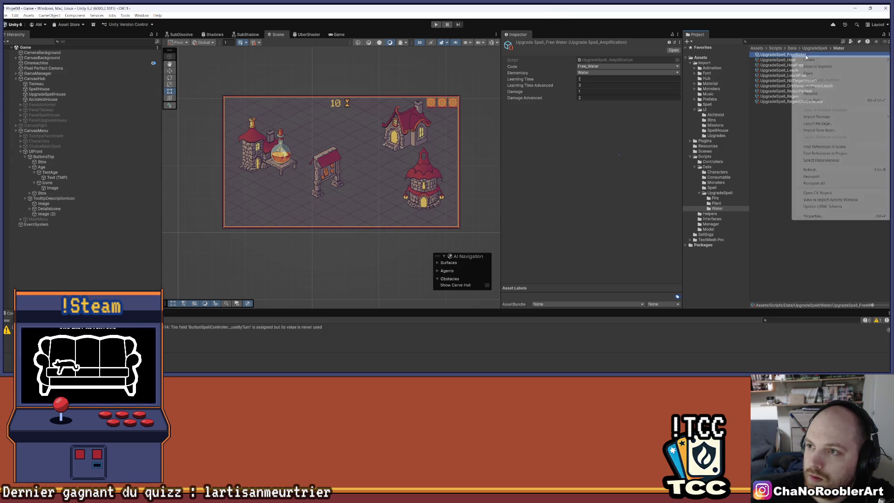
pyautogui.click(820, 94)
pyautogui.write('1')
pyautogui.press('Return')
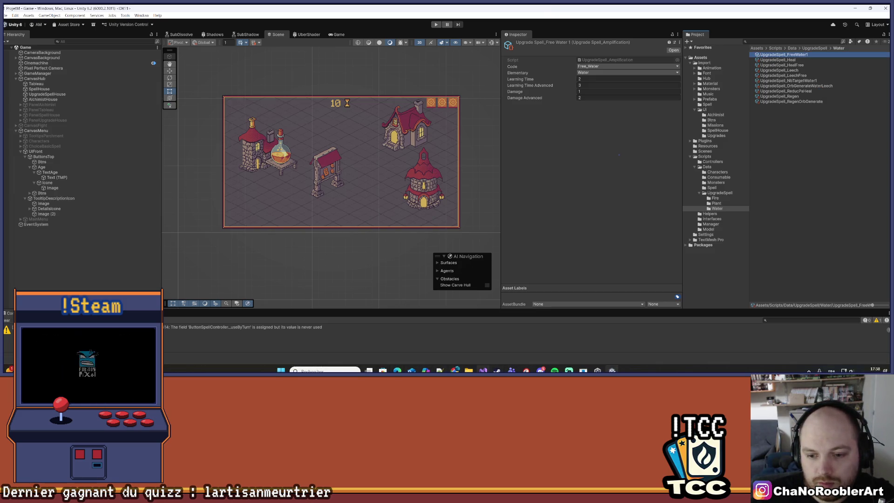
pyautogui.click(497, 371)
pyautogui.scroll(5, 157, 214)
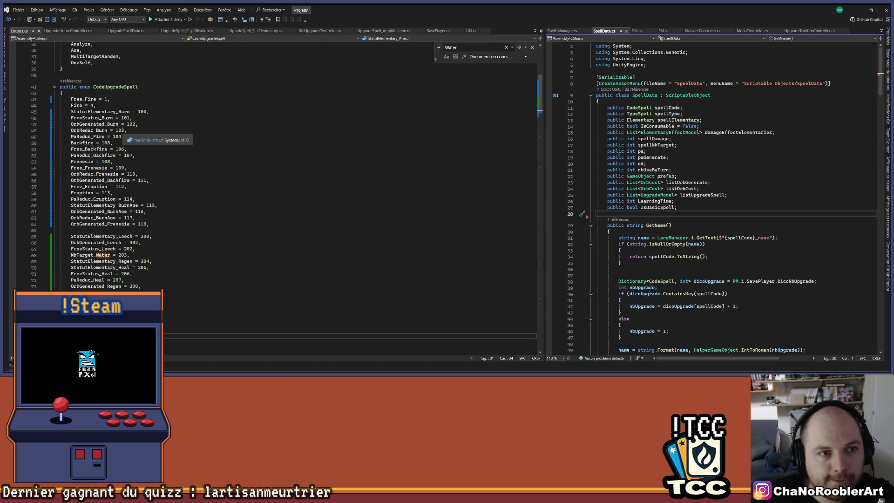
# Rename the Free_Water entry in CodeUpgradeSpell to Free_Water1
pyautogui.scroll(-5, 157, 213)
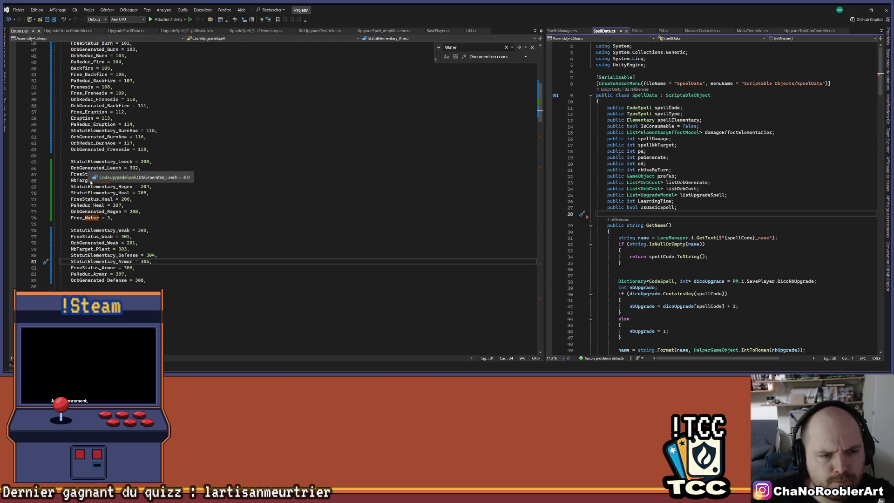
pyautogui.scroll(-1, 165, 204)
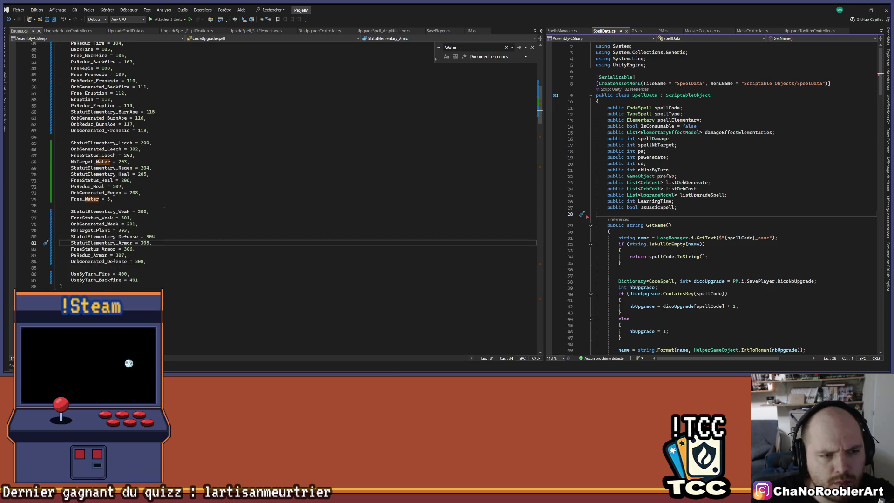
pyautogui.click(100, 199)
pyautogui.write('1')
# Duplicate that line as a new Free_Water2 = 209 entry
pyautogui.click(125, 201)
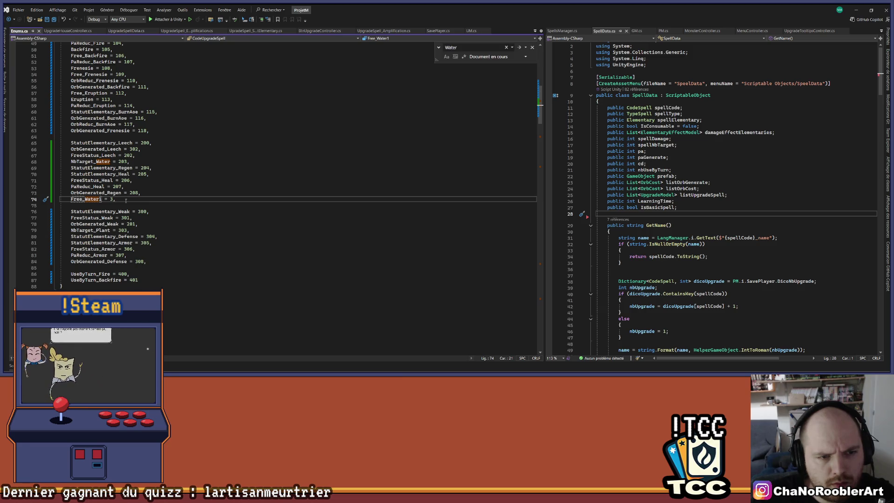
pyautogui.hotkey('shift', 'Home')
pyautogui.hotkey('ctrl', 'c')
pyautogui.hotkey('ctrl', 'v')
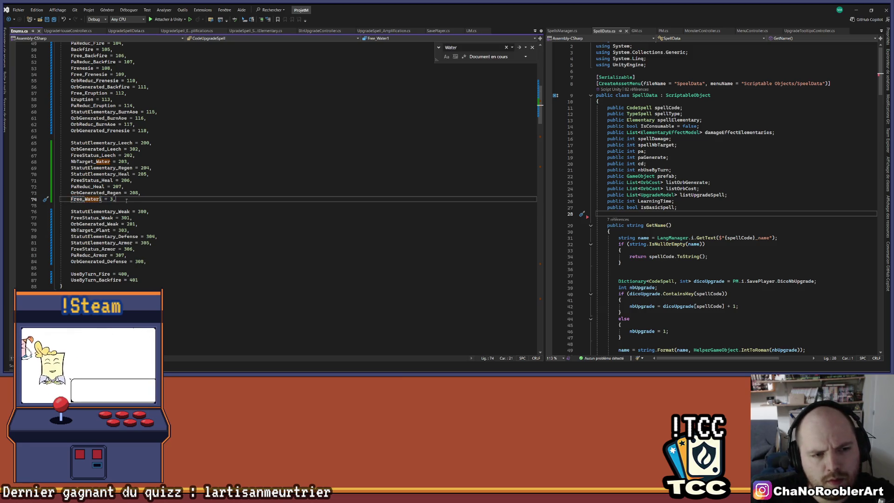
pyautogui.press('Return')
pyautogui.hotkey('ctrl', 'v')
pyautogui.press('Left')
pyautogui.press('Left')
pyautogui.press('Left')
pyautogui.press('BackSpace')
pyautogui.write('2')
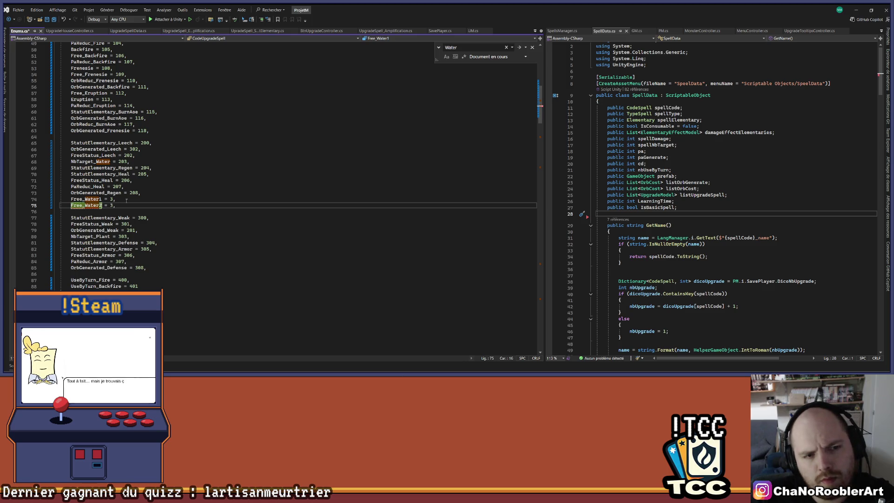
pyautogui.press('End')
pyautogui.press('BackSpace')
pyautogui.press('BackSpace')
pyautogui.write('209')
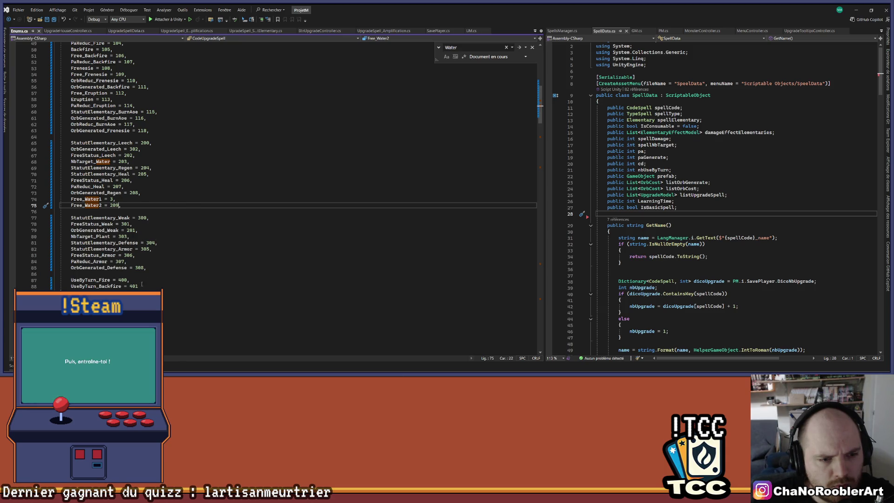
pyautogui.scroll(3, 173, 220)
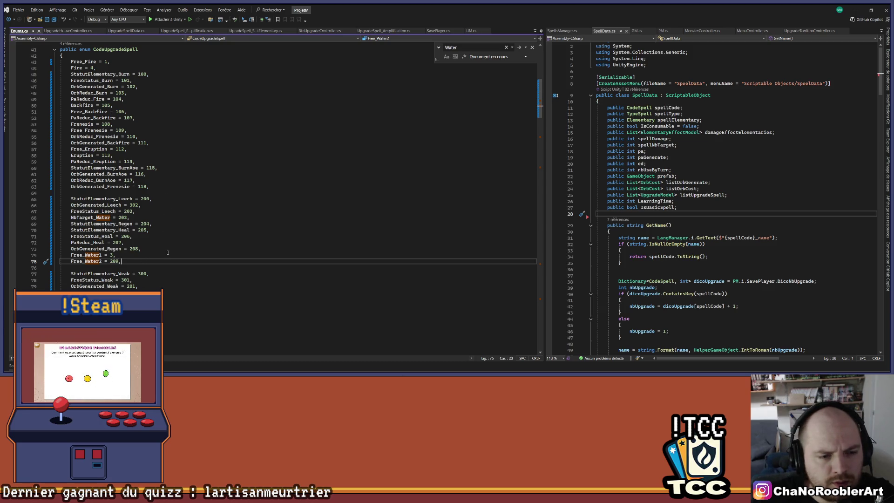
# Add Water1 = 210 and Water2 = 211 entries below Free_Water2
pyautogui.press('Return')
pyautogui.write('Wa')
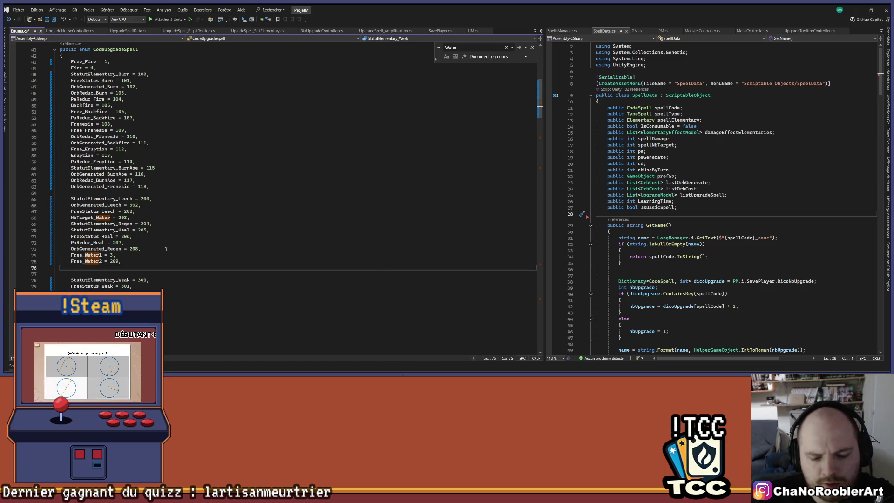
pyautogui.write('ter1')
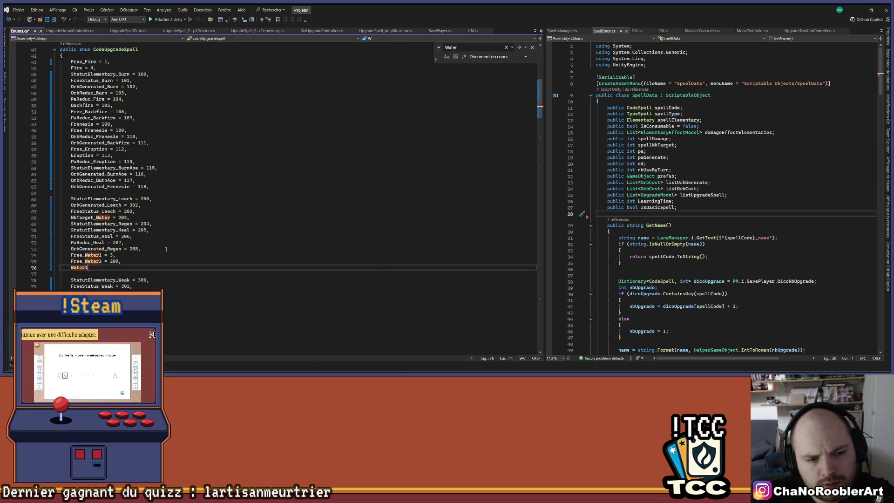
pyautogui.write(' = 210,')
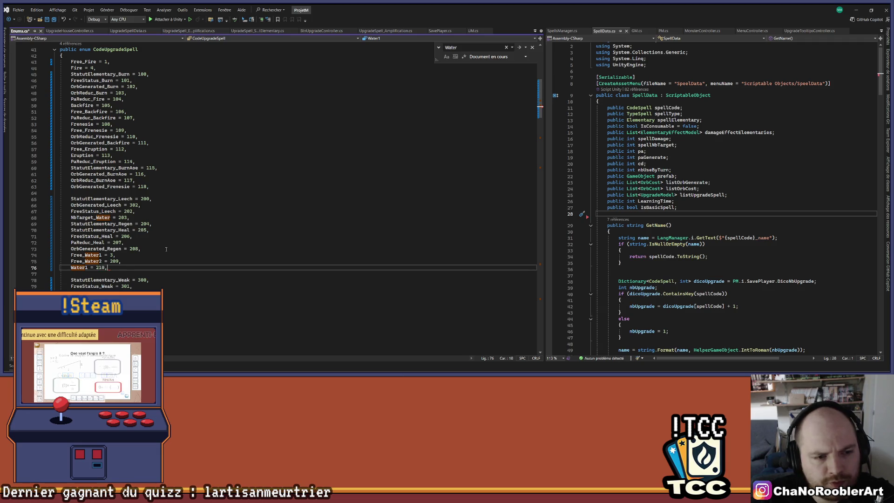
pyautogui.press('Return')
pyautogui.write('Water2 = ')
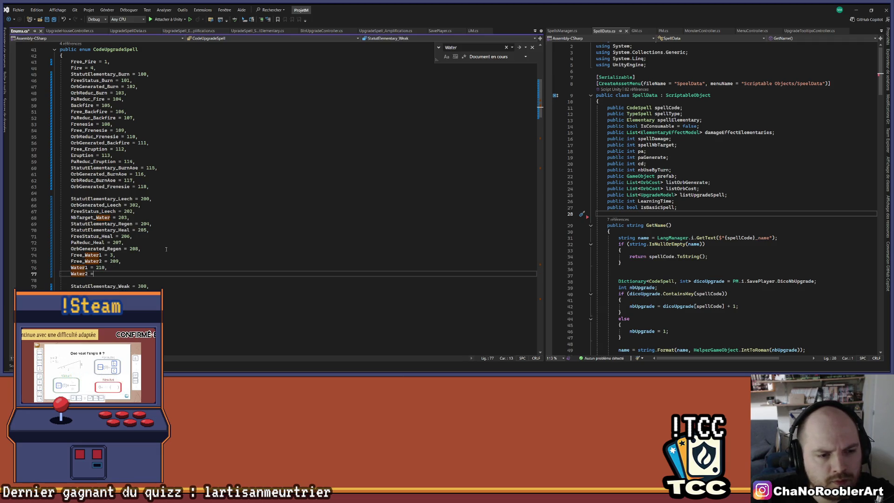
pyautogui.write('211n')
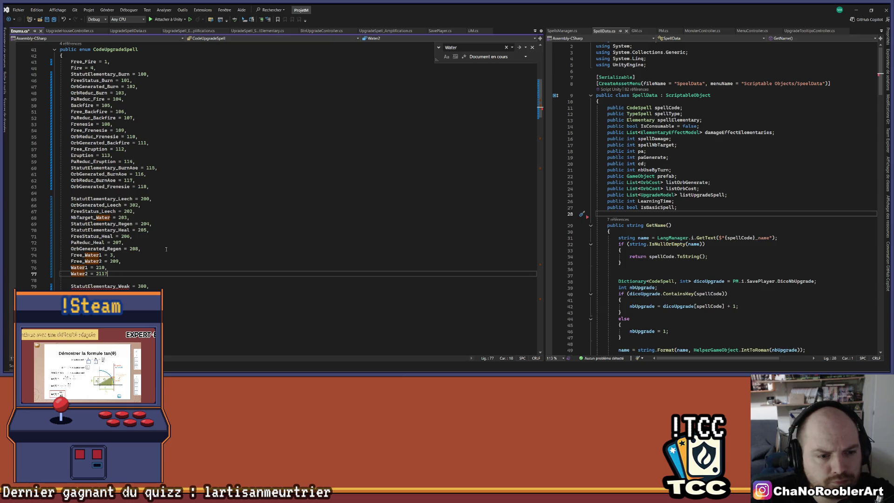
pyautogui.press('BackSpace')
pyautogui.write(',')
# Check the OrbGenerated_Regen and Water1 lines, ending inside the Water1 name
pyautogui.click(166, 249)
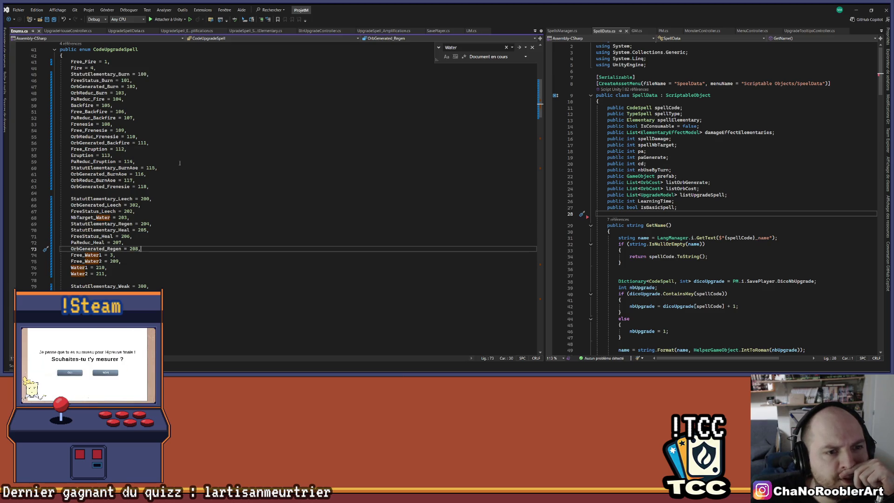
pyautogui.scroll(-1, 233, 204)
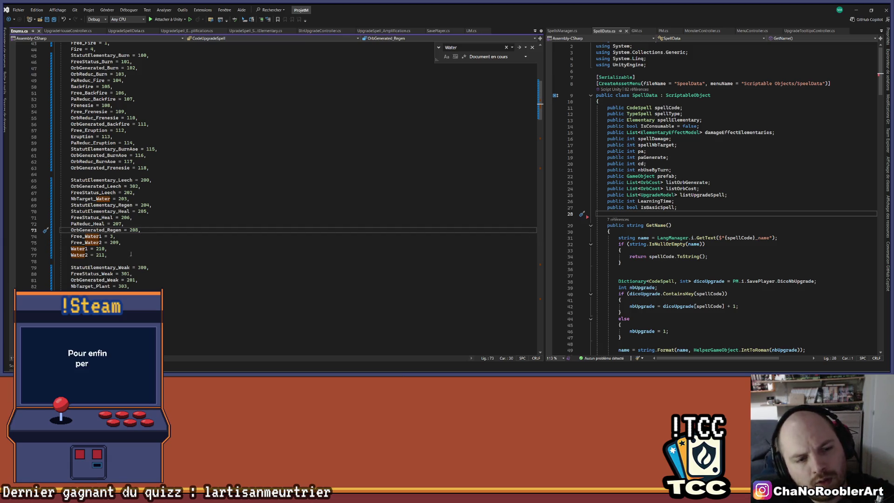
pyautogui.click(131, 254)
pyautogui.click(133, 248)
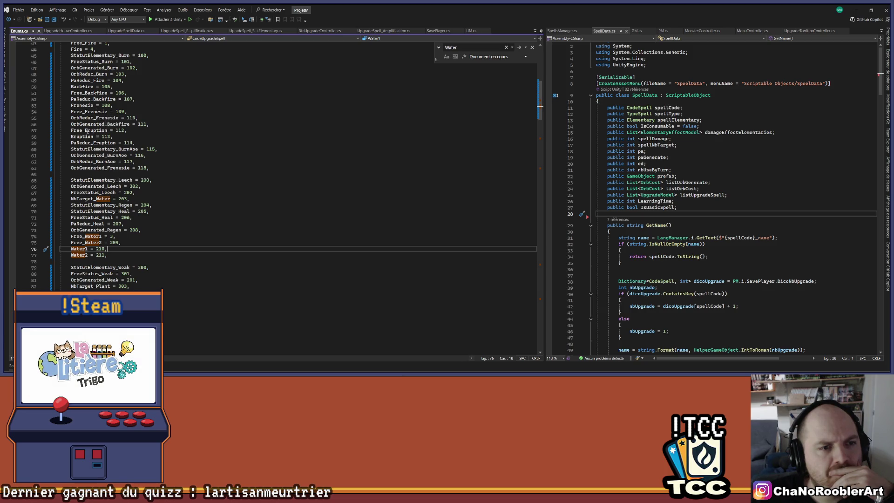
pyautogui.scroll(-2, 174, 156)
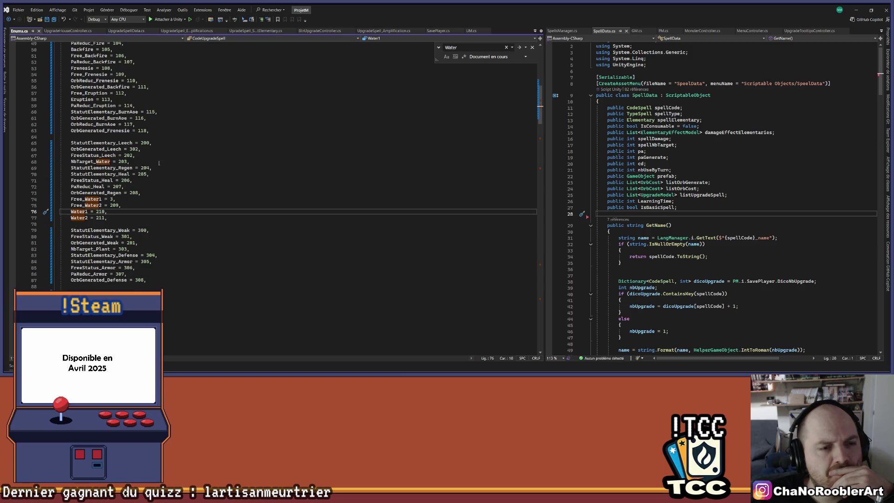
pyautogui.click(86, 212)
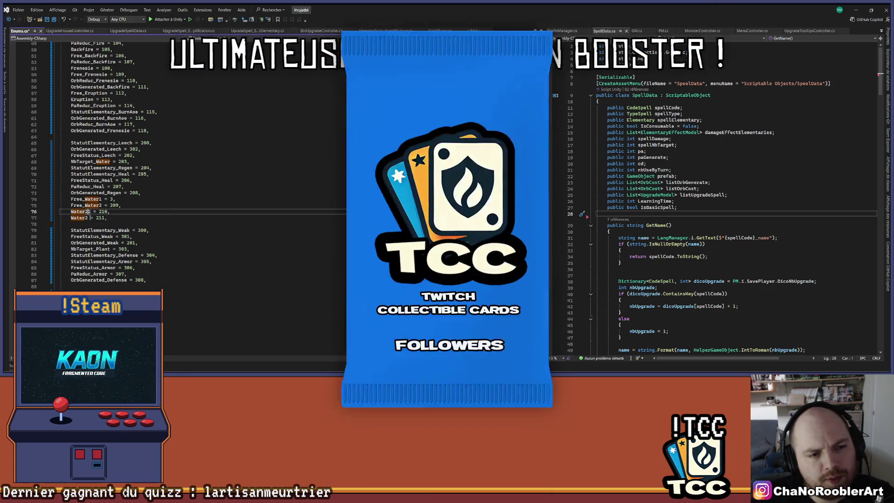
# Renumber the new enum entries to Water2 = 210 and Water4 = 211, then return to Unity
pyautogui.write('2')
pyautogui.press('Down')
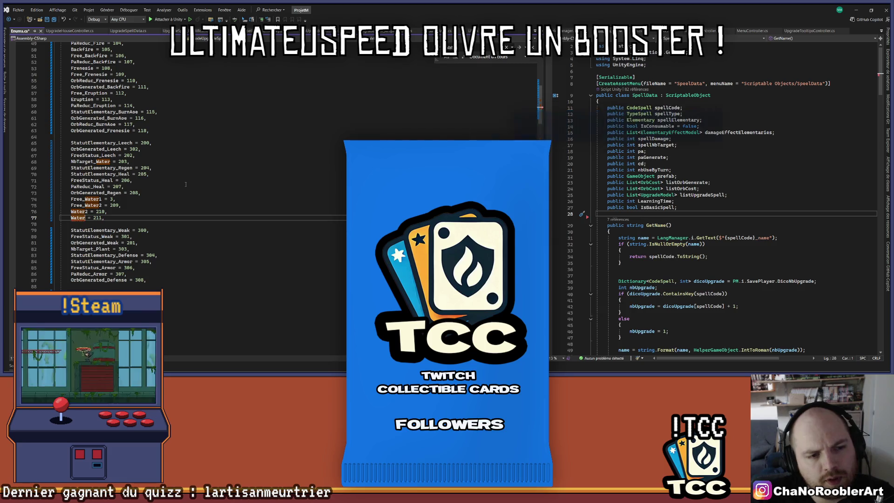
pyautogui.press('BackSpace')
pyautogui.write('3')
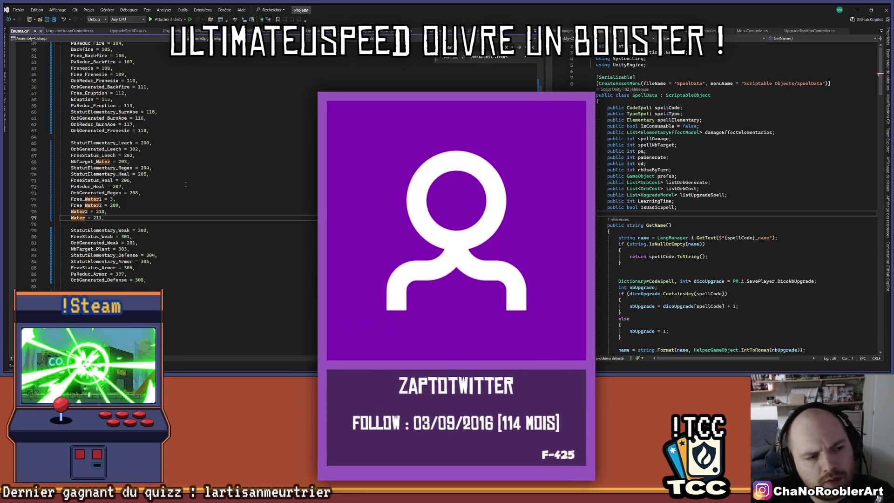
pyautogui.press('BackSpace')
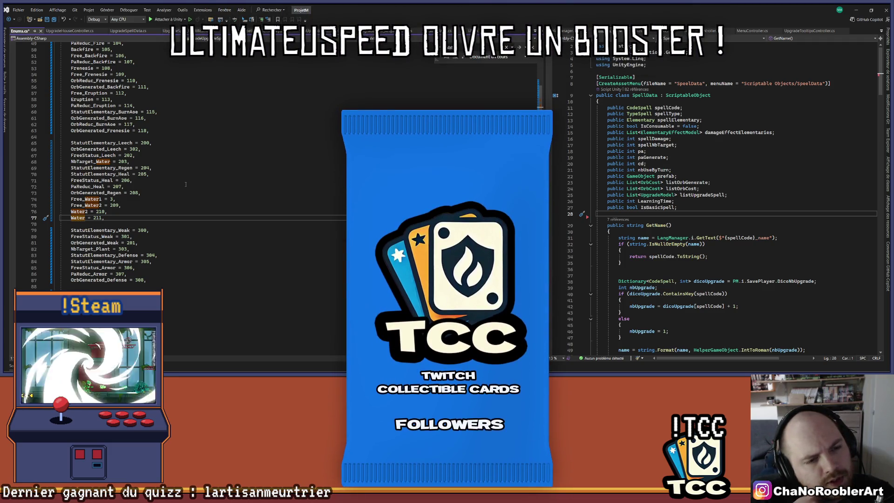
pyautogui.write('3')
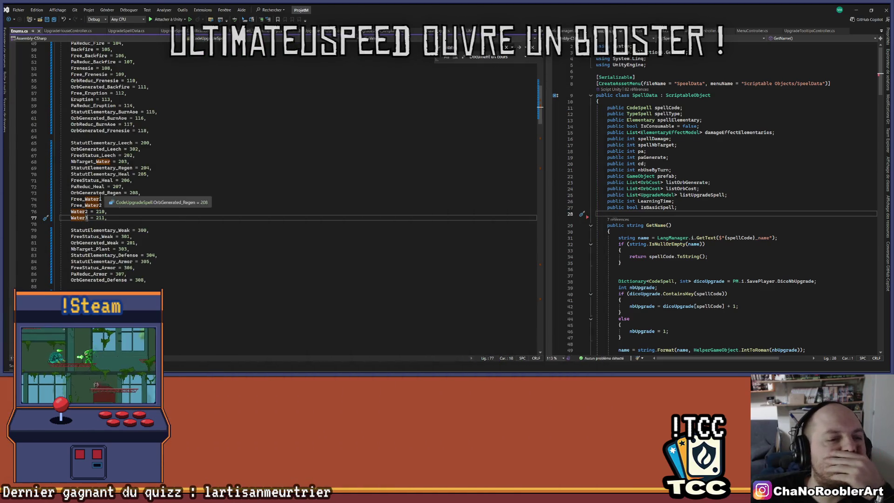
pyautogui.moveTo(85, 218); pyautogui.dragTo(87, 218)
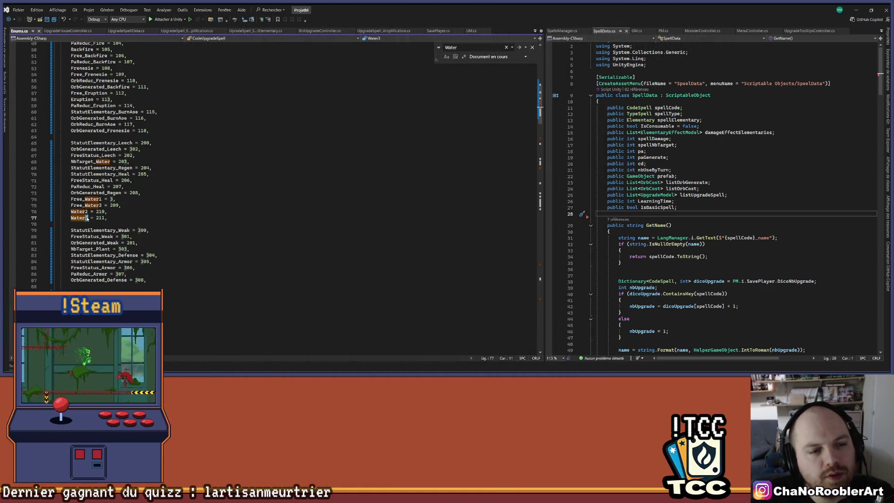
pyautogui.write('4')
pyautogui.click(133, 212)
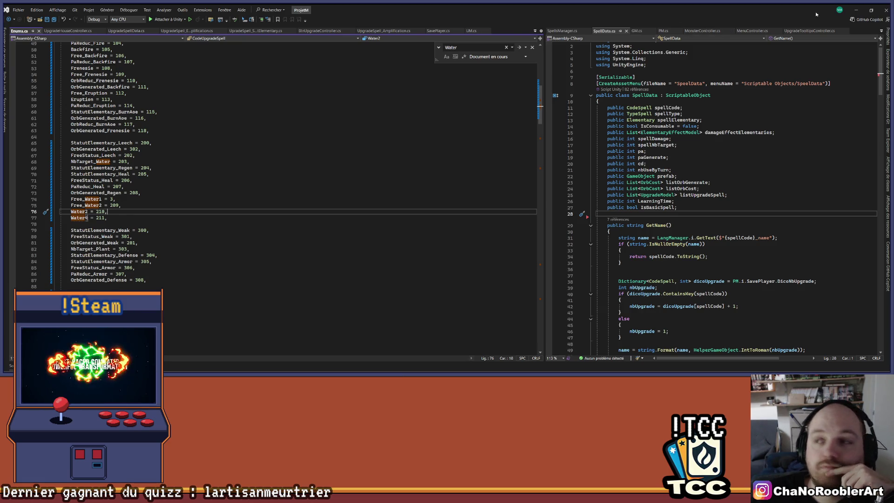
pyautogui.click(856, 10)
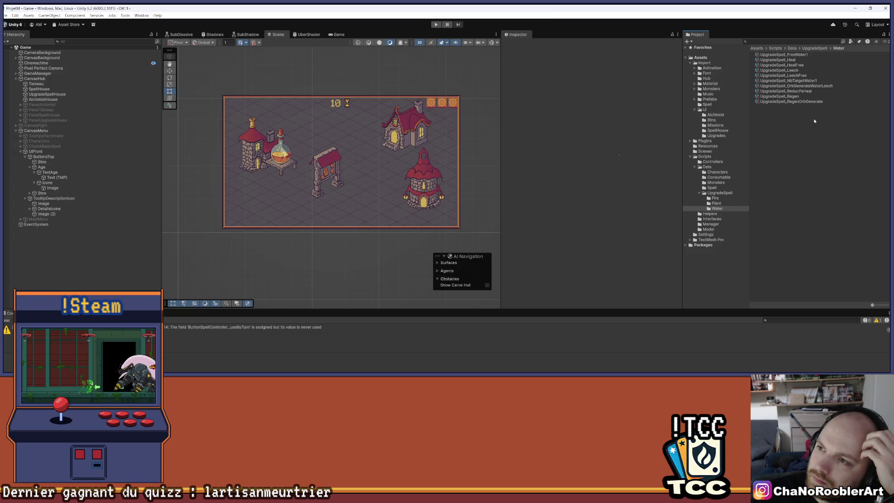
# Duplicate the UpgradeSpell_FreeWater1 asset with Ctrl+D
pyautogui.click(801, 56)
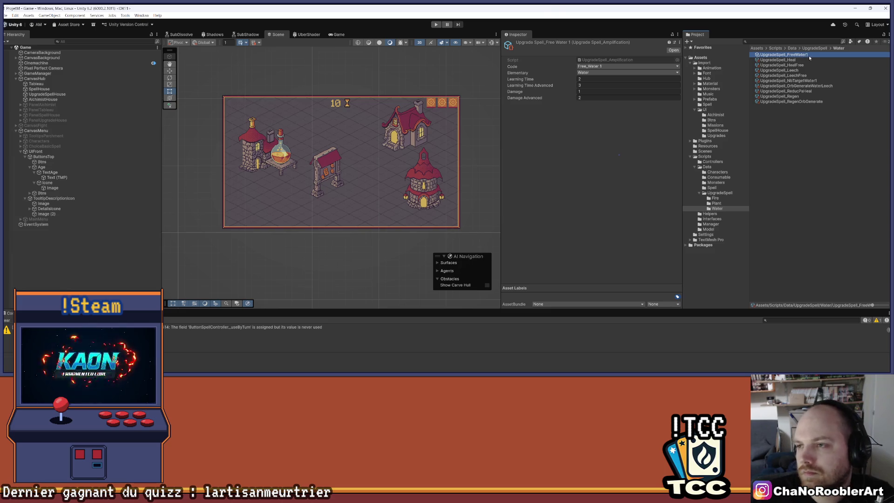
pyautogui.hotkey('ctrl', 'd')
# Rename the duplicate to UpgradeSpell_FreeWater2
pyautogui.rightClick(816, 62)
pyautogui.click(796, 87)
pyautogui.press('BackSpace')
pyautogui.press('BackSpace')
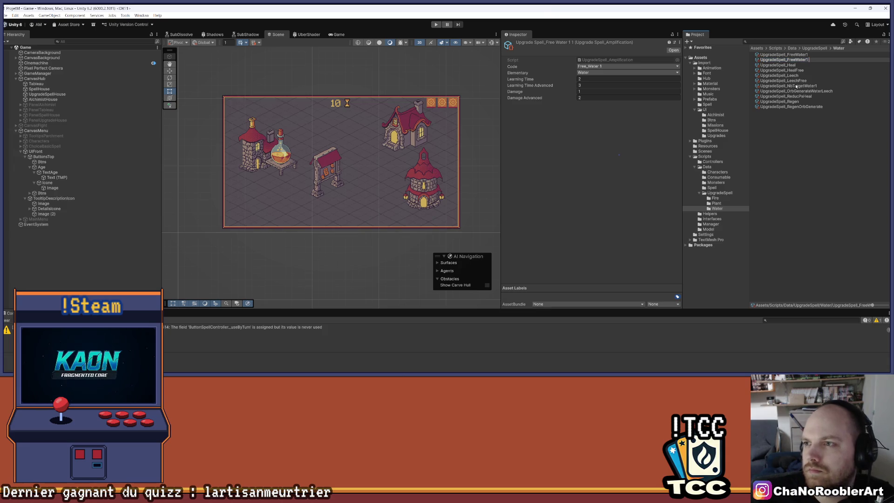
pyautogui.write('2')
pyautogui.press('Return')
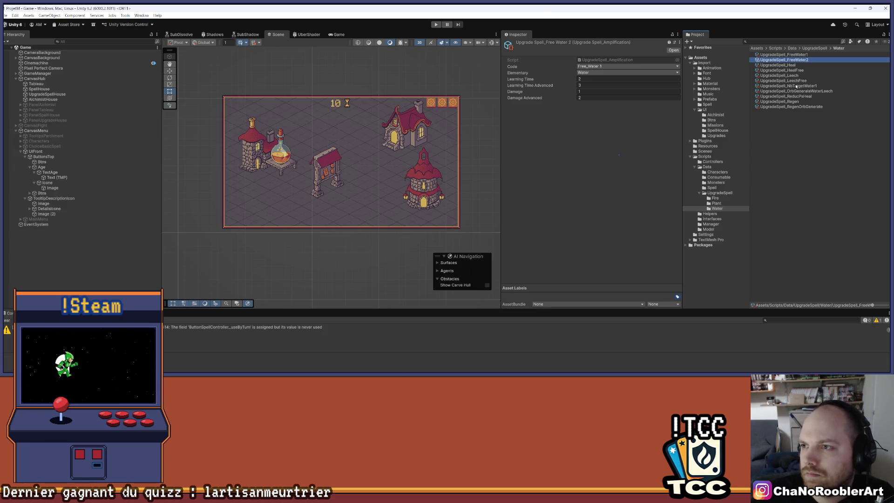
# Set its Code to Free_Water 2, Damage 2 and Damage Advanced 3
pyautogui.click(589, 67)
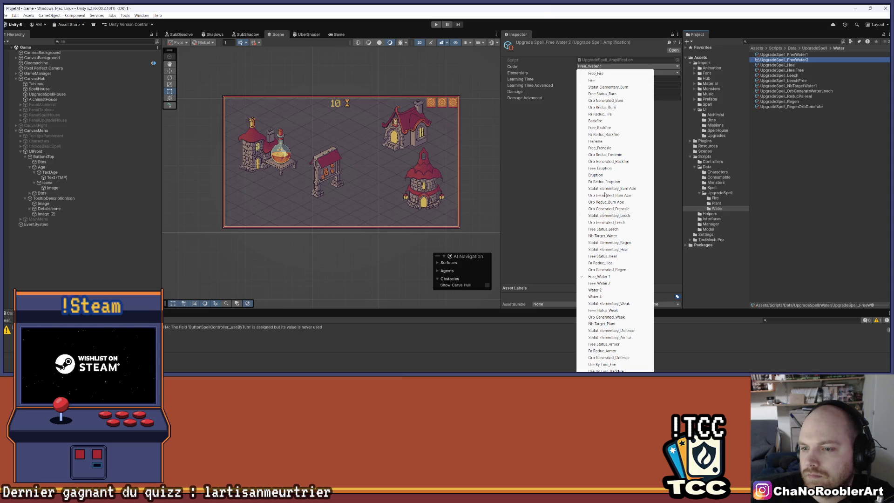
pyautogui.click(606, 284)
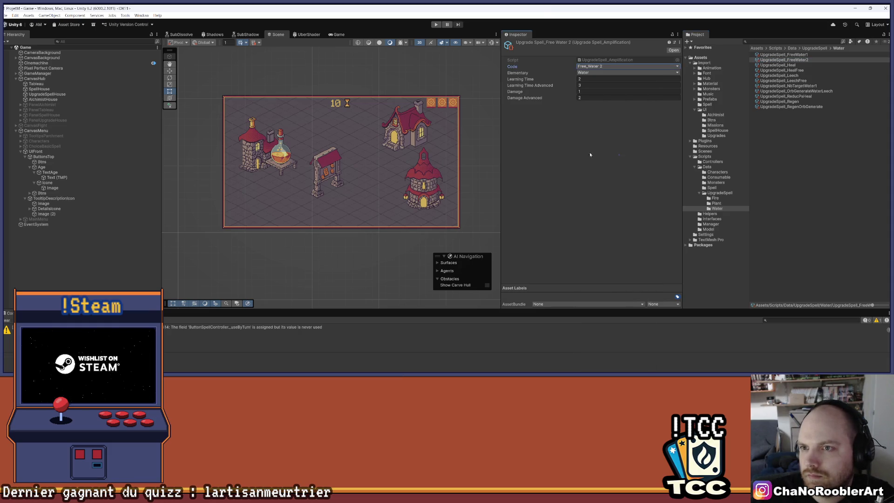
pyautogui.click(587, 91)
pyautogui.press('Tab')
pyautogui.write('3')
pyautogui.press('Return')
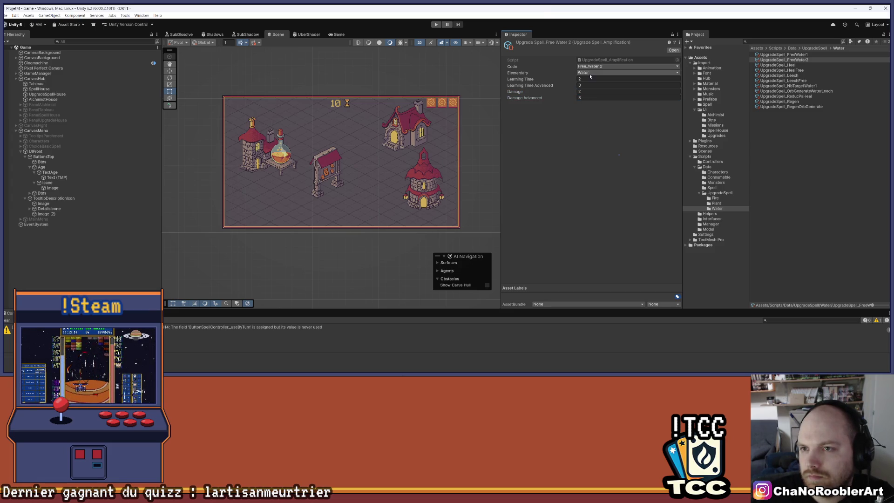
# Create a new UpgradeSpellData asset in the Water folder named UpgradeSpell_Water
pyautogui.rightClick(792, 166)
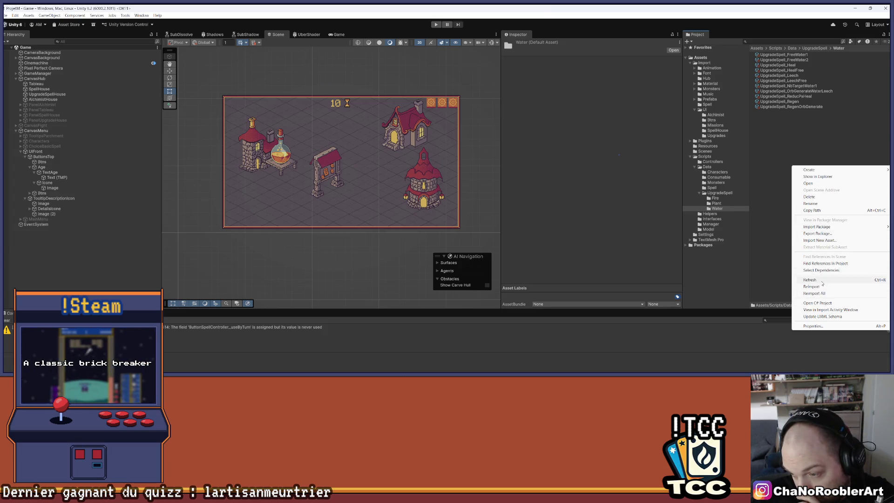
pyautogui.moveTo(809, 170)
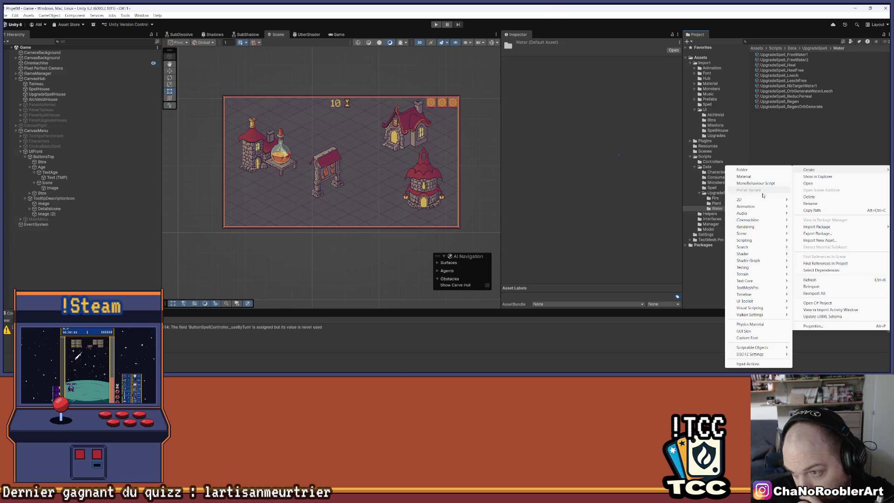
pyautogui.moveTo(753, 347)
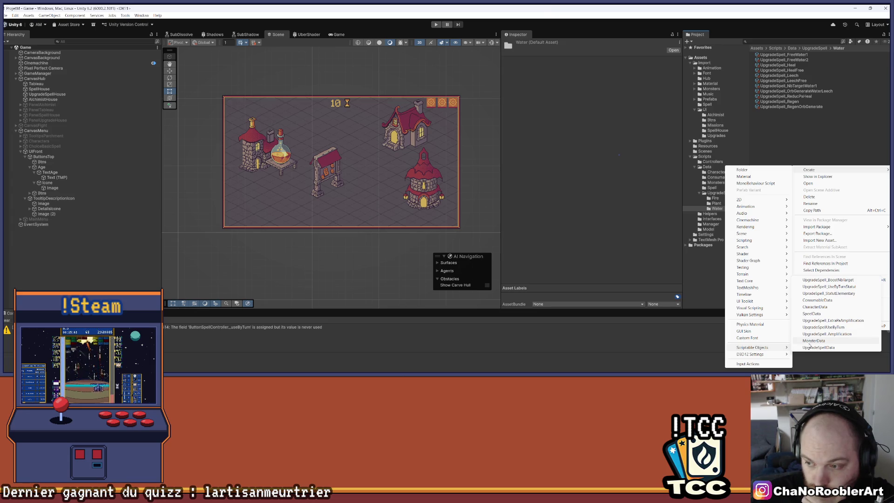
pyautogui.click(820, 320)
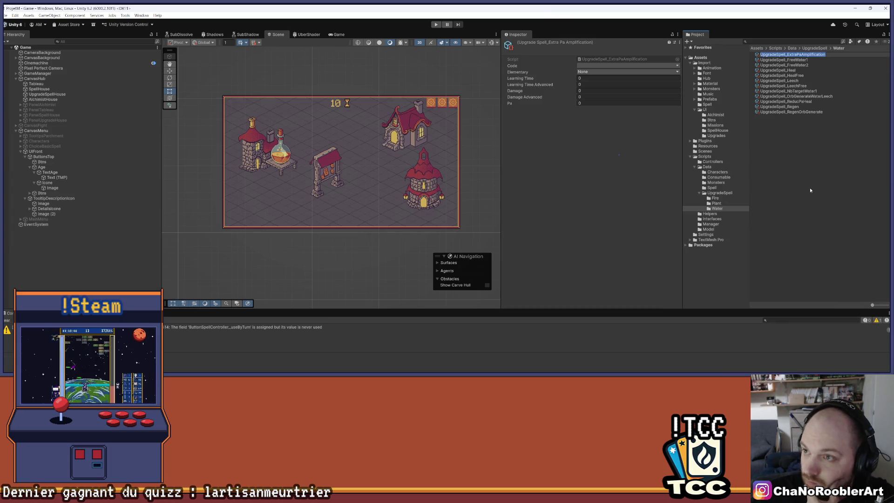
pyautogui.click(832, 54)
pyautogui.moveTo(823, 58); pyautogui.dragTo(784, 56)
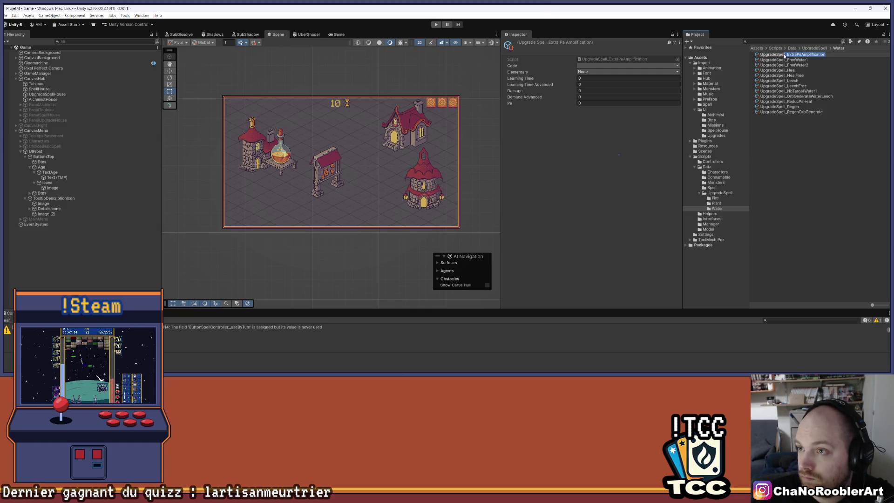
pyautogui.write('Water')
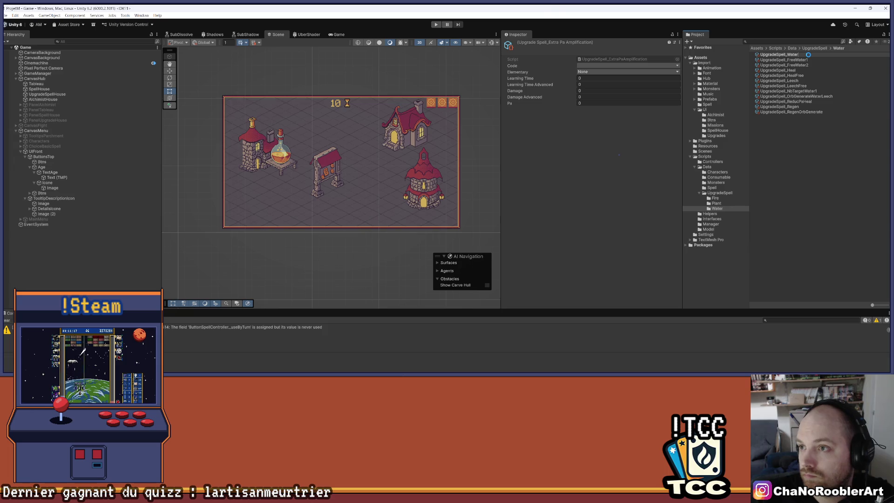
pyautogui.press('Return')
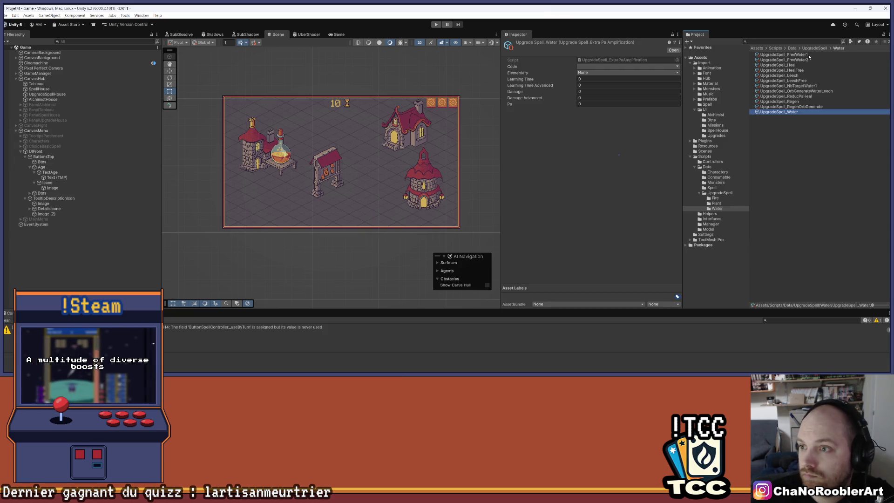
# Set UpgradeSpell_Water's Code to Water 2 and Elementary to Water
pyautogui.click(586, 72)
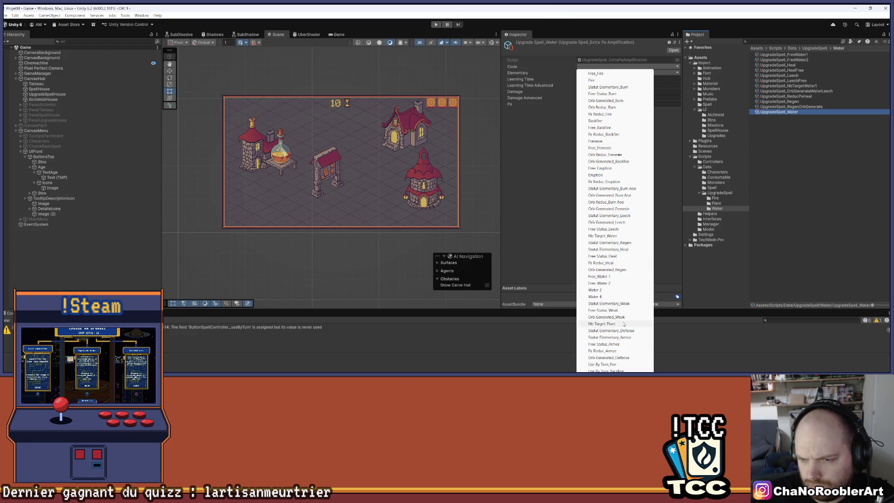
pyautogui.click(596, 290)
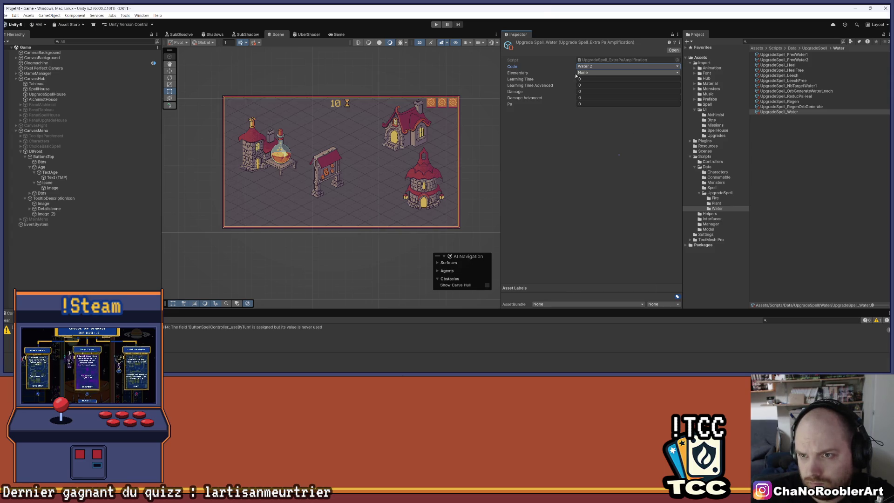
pyautogui.click(587, 73)
pyautogui.click(593, 100)
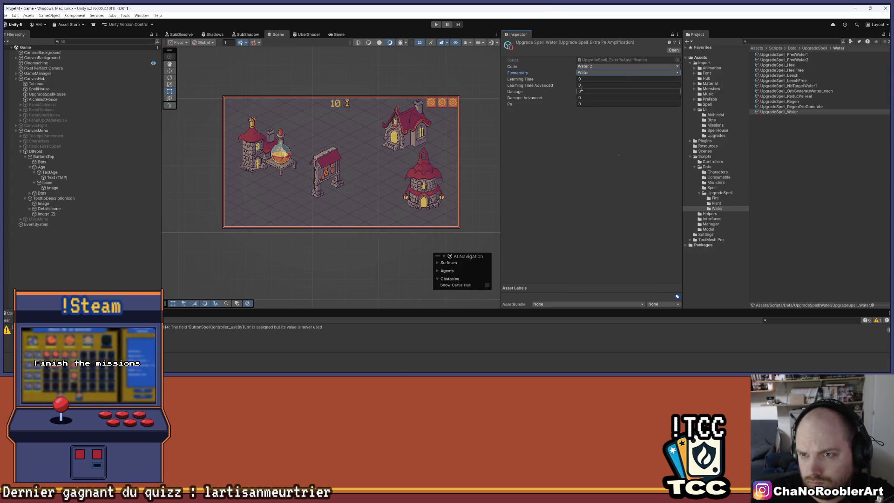
# Enter Learning Time 2 and 3, Damage 2 and 4, and Pa 1
pyautogui.click(587, 79)
pyautogui.write('2')
pyautogui.press('Tab')
pyautogui.write('3')
pyautogui.press('Tab')
pyautogui.click(588, 97)
pyautogui.write('4')
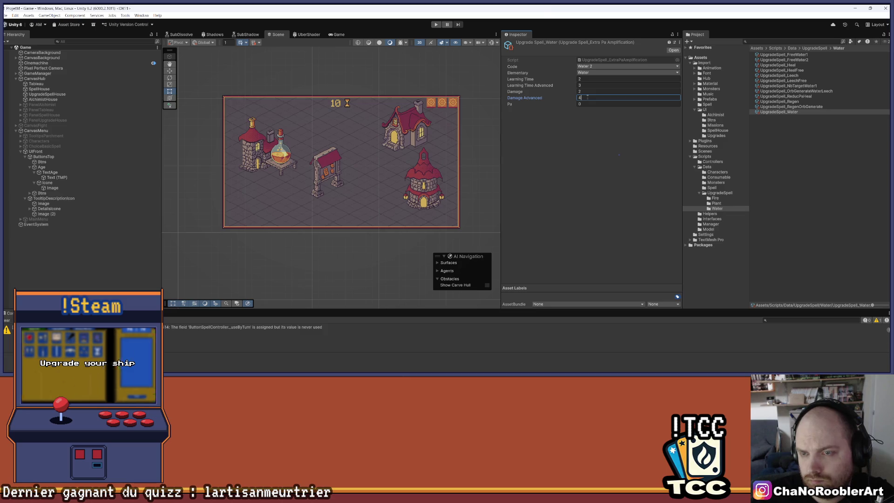
pyautogui.press('Tab')
pyautogui.write('1')
pyautogui.click(588, 122)
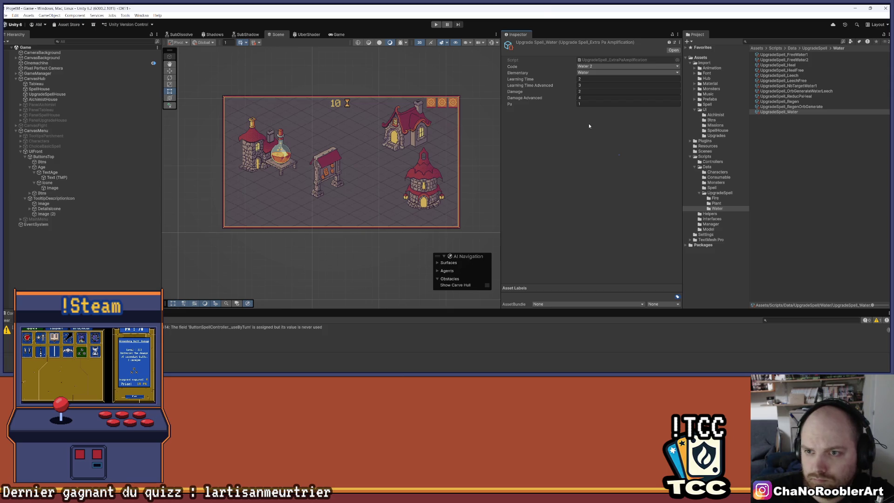
pyautogui.click(797, 112)
# Duplicate UpgradeSpell_Water and rename the pair to UpgradeSpell_Water2 and UpgradeSpell_Water4
pyautogui.hotkey('ctrl', 'd')
pyautogui.rightClick(794, 117)
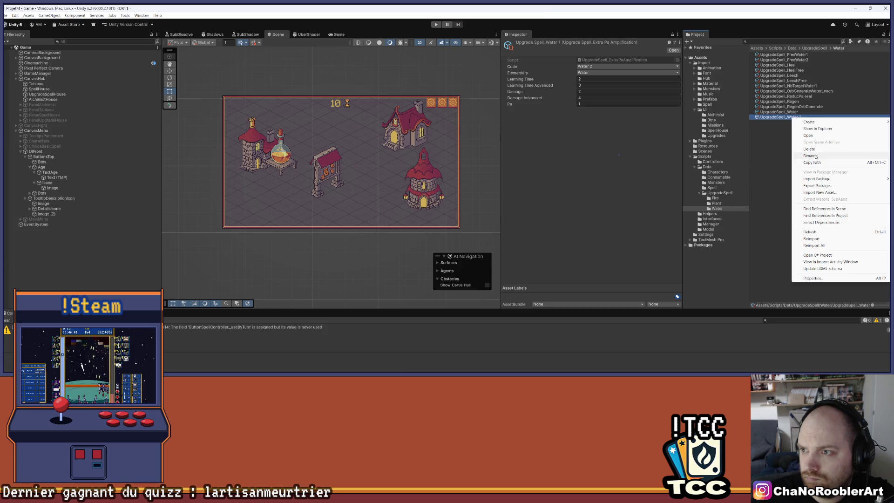
pyautogui.click(871, 156)
pyautogui.press('Return')
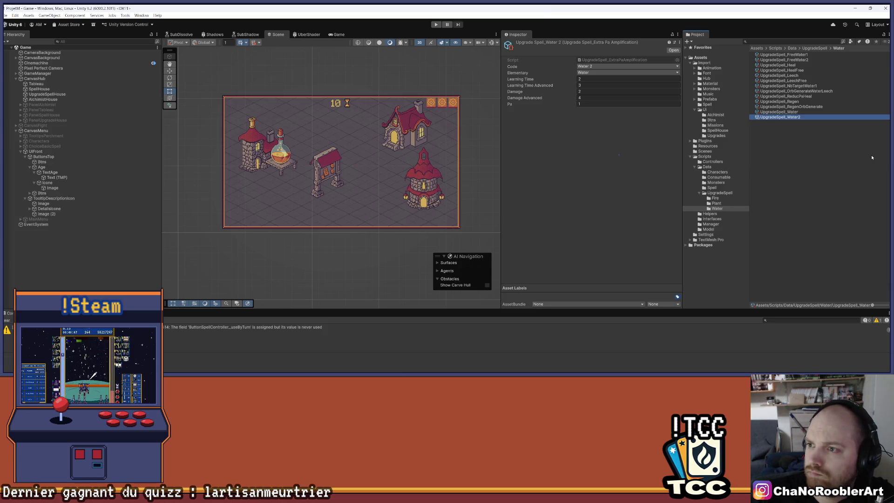
pyautogui.rightClick(792, 115)
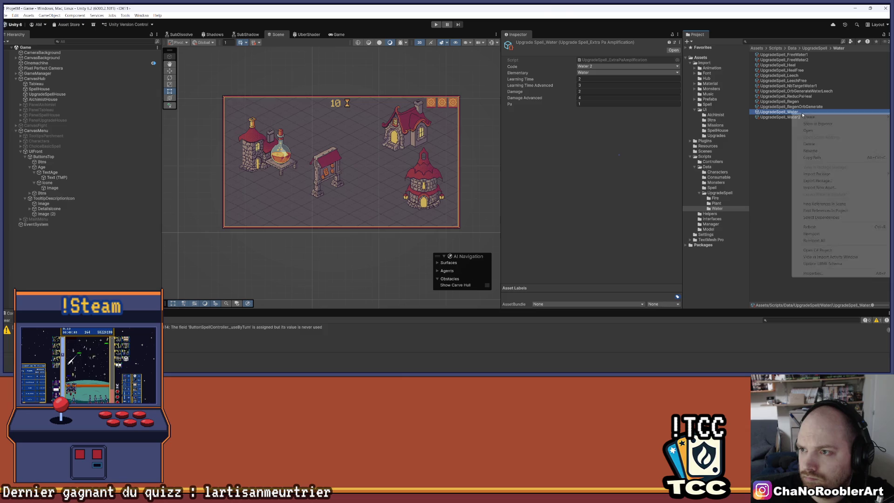
pyautogui.click(792, 116)
pyautogui.rightClick(785, 118)
pyautogui.click(811, 157)
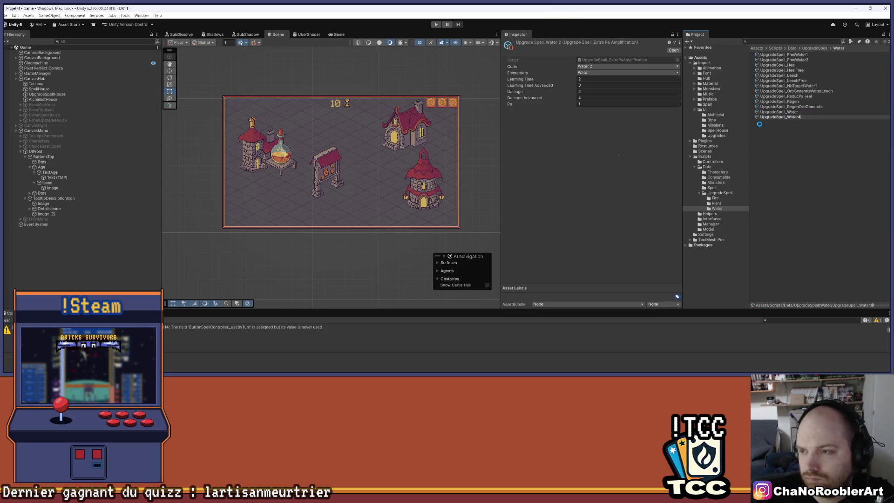
pyautogui.write('4')
pyautogui.rightClick(790, 112)
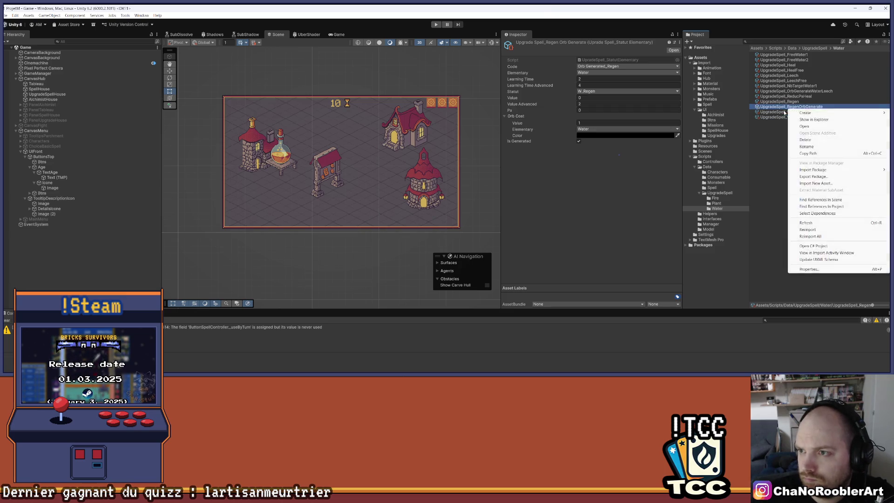
pyautogui.click(806, 156)
pyautogui.press('End')
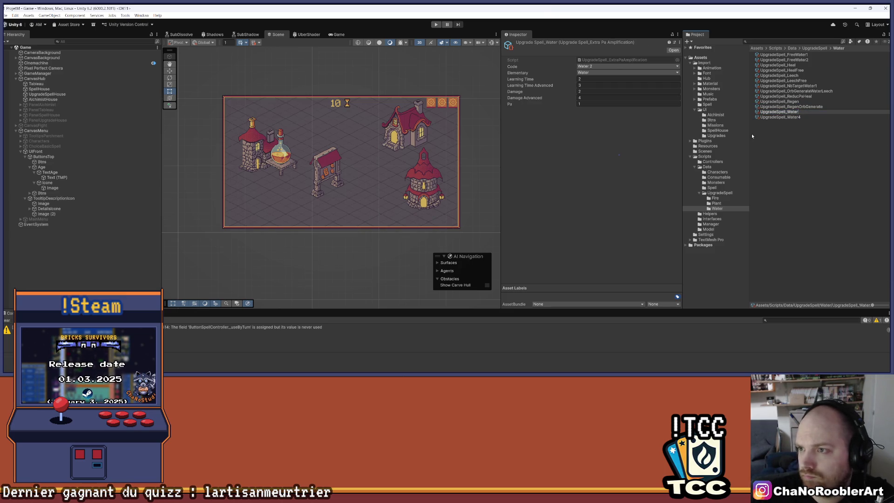
pyautogui.write('2')
pyautogui.press('Return')
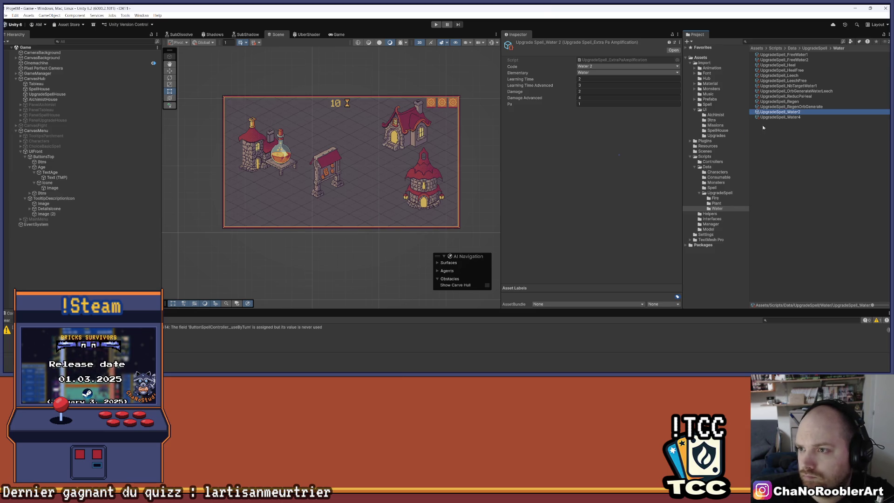
# Give UpgradeSpell_Water4 Code Water 4, Damage 4 and Damage Advanced 6
pyautogui.click(782, 117)
pyautogui.click(792, 107)
pyautogui.click(796, 117)
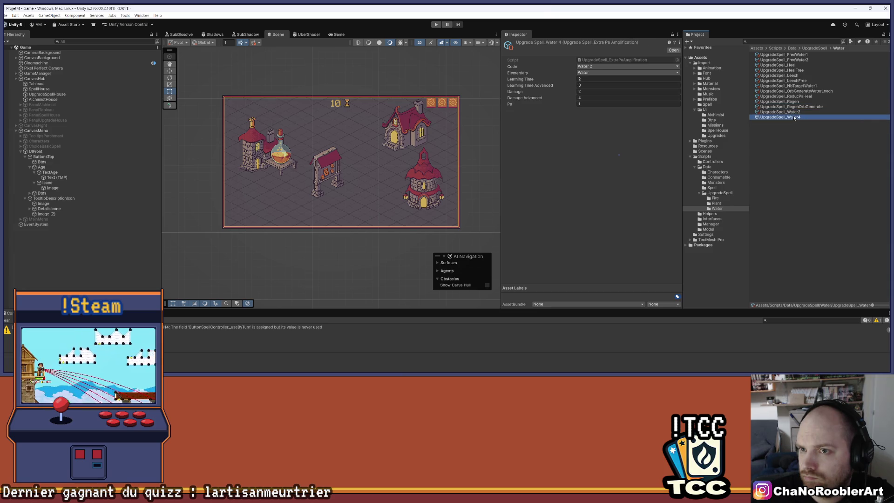
pyautogui.click(595, 65)
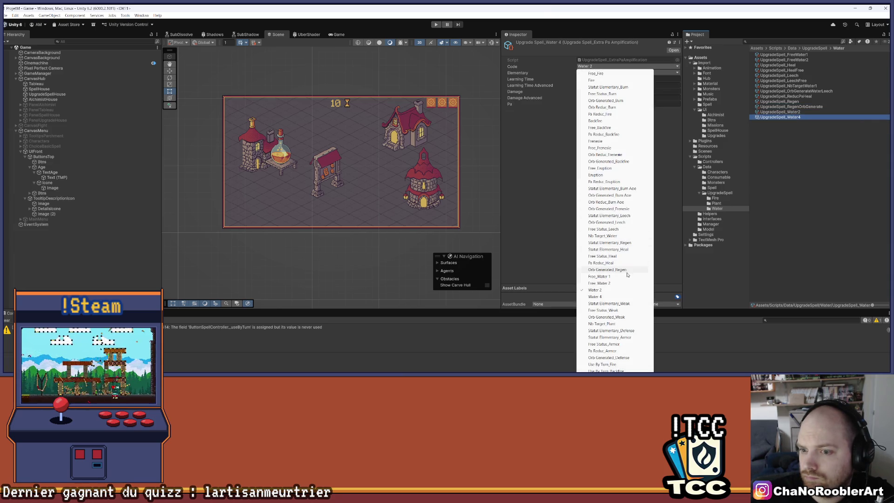
pyautogui.click(600, 294)
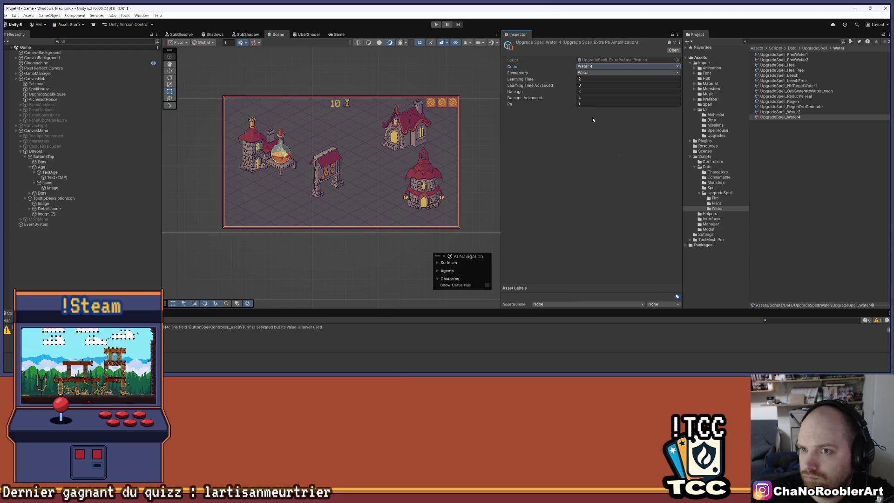
pyautogui.click(583, 92)
pyautogui.write('4')
pyautogui.press('Tab')
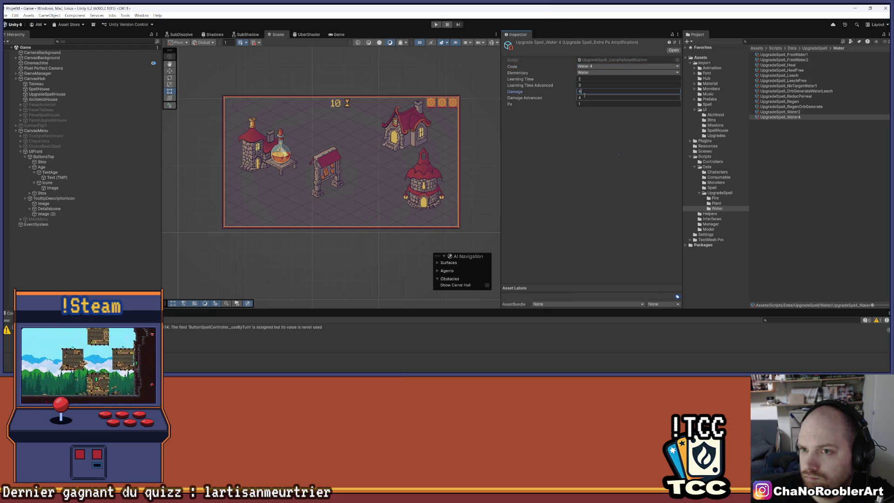
pyautogui.press('Return')
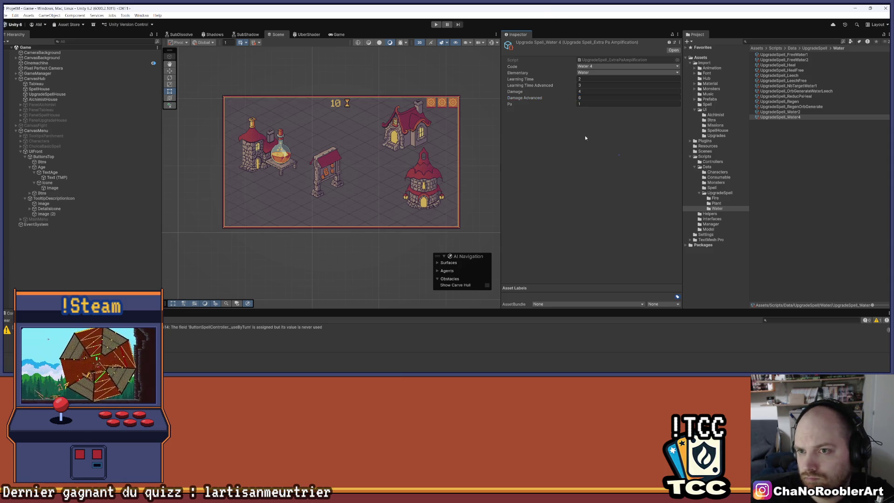
# Set UpgradeSpell_Water2's Damage Advanced to 3
pyautogui.click(781, 112)
pyautogui.click(586, 98)
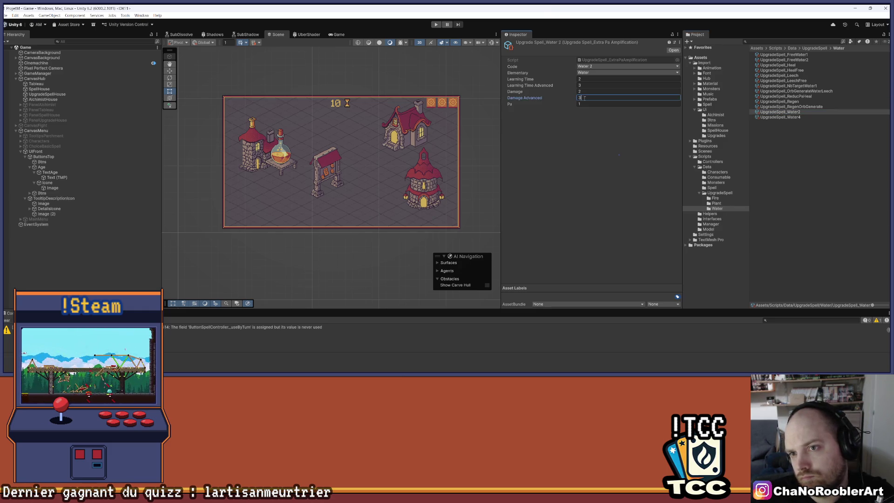
pyautogui.click(592, 144)
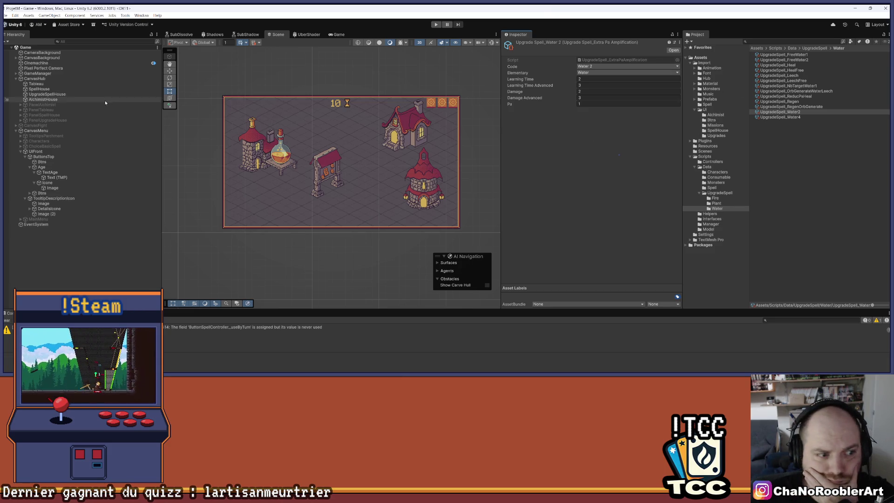
pyautogui.click(45, 74)
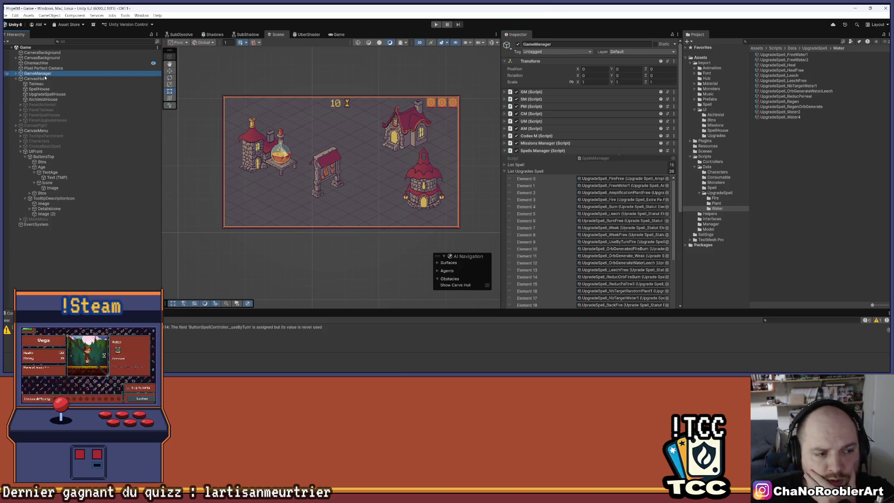
# Add upgrade list entries filled with FreeWater1, FreeWater2, Water2 and Water4 assets
pyautogui.scroll(-6, 658, 163)
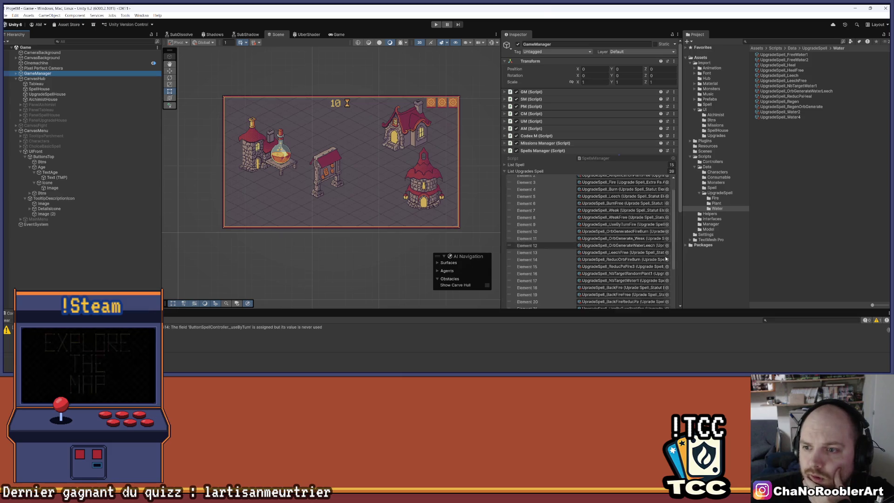
pyautogui.scroll(-10, 658, 163)
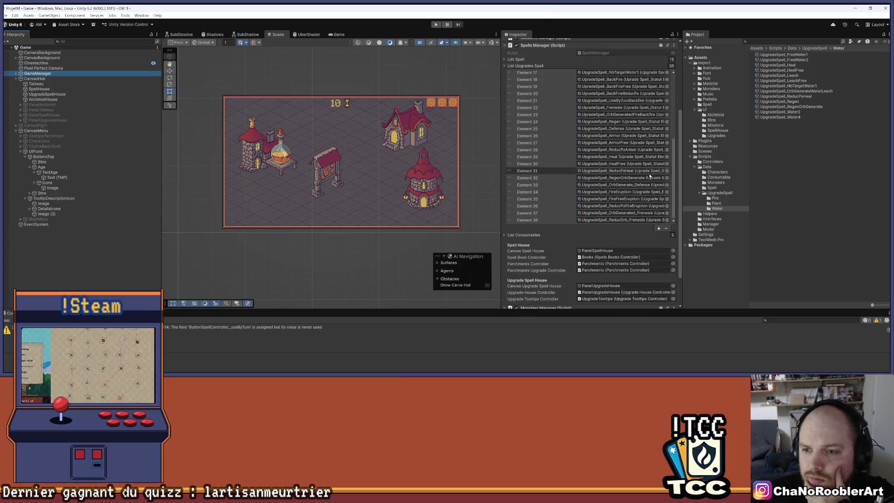
pyautogui.click(665, 190)
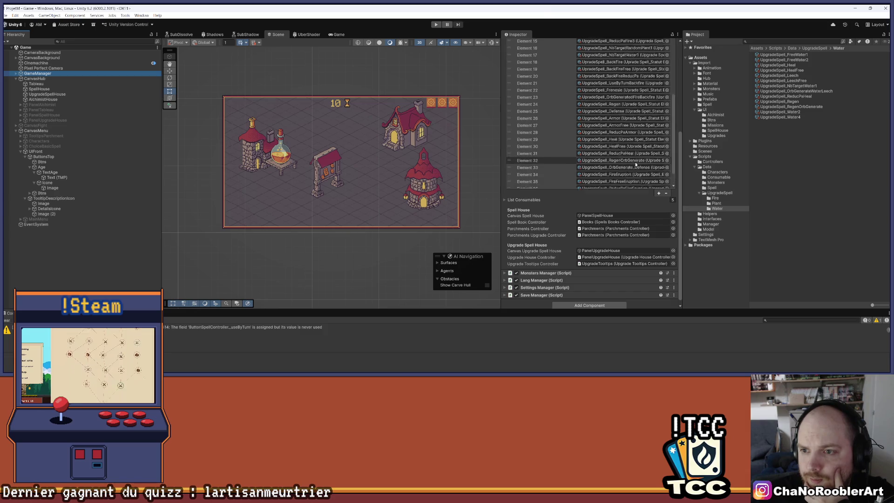
pyautogui.click(658, 189)
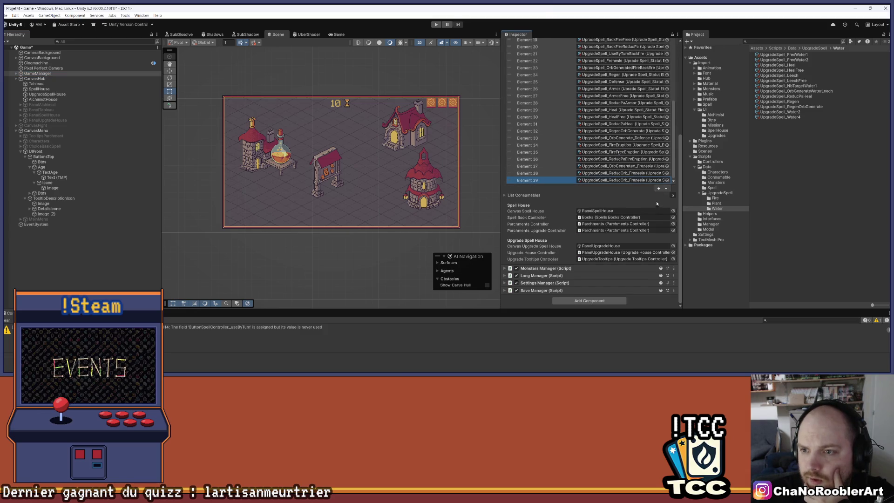
pyautogui.click(659, 188)
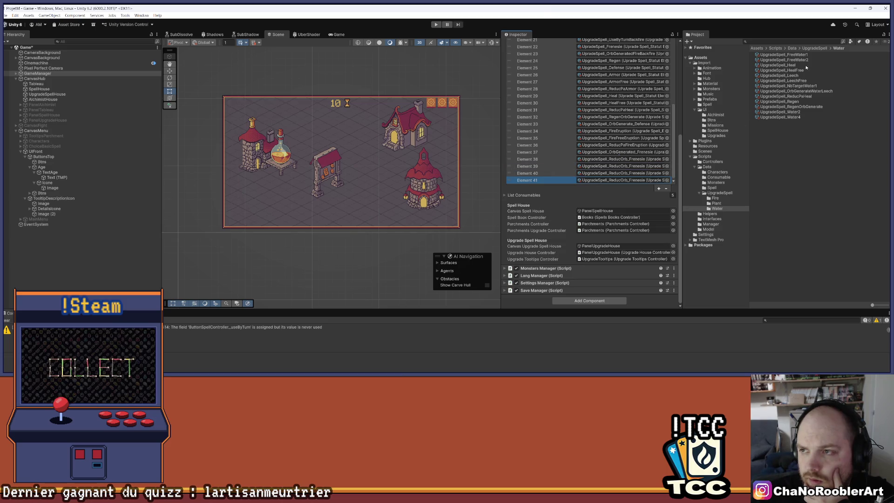
pyautogui.click(797, 55)
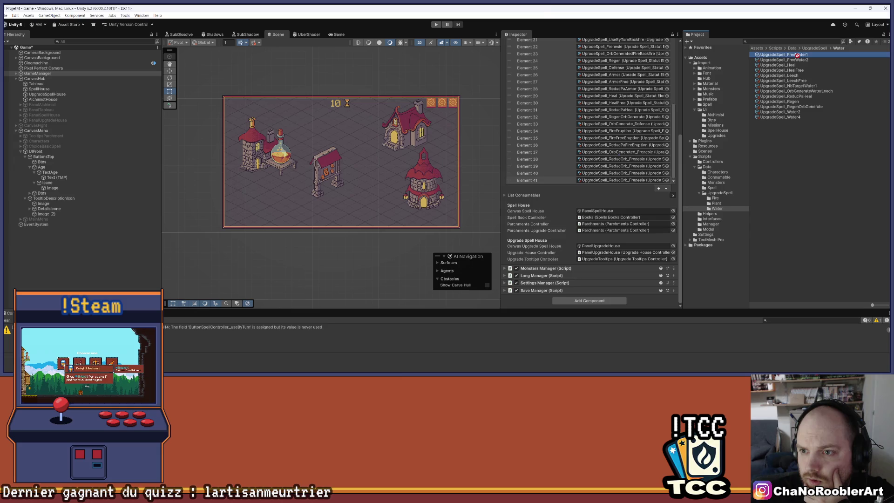
pyautogui.scroll(5, 646, 124)
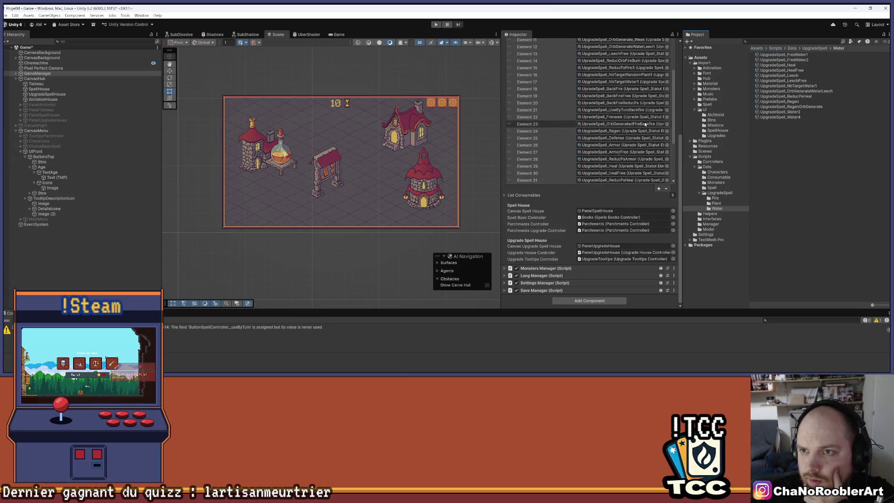
pyautogui.scroll(7, 646, 124)
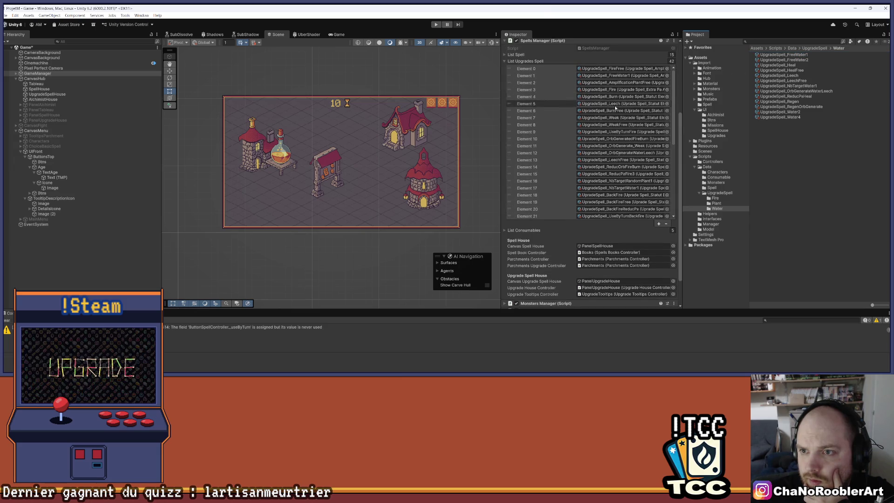
pyautogui.scroll(-4, 619, 176)
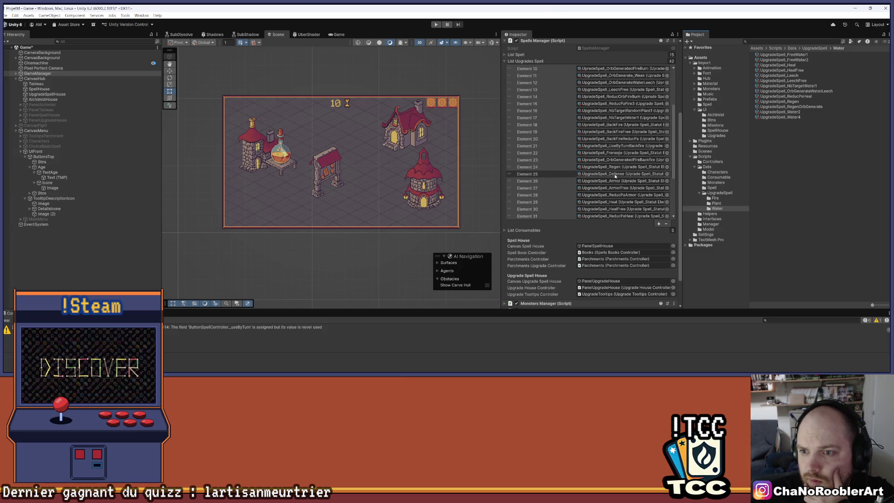
pyautogui.scroll(-6, 617, 175)
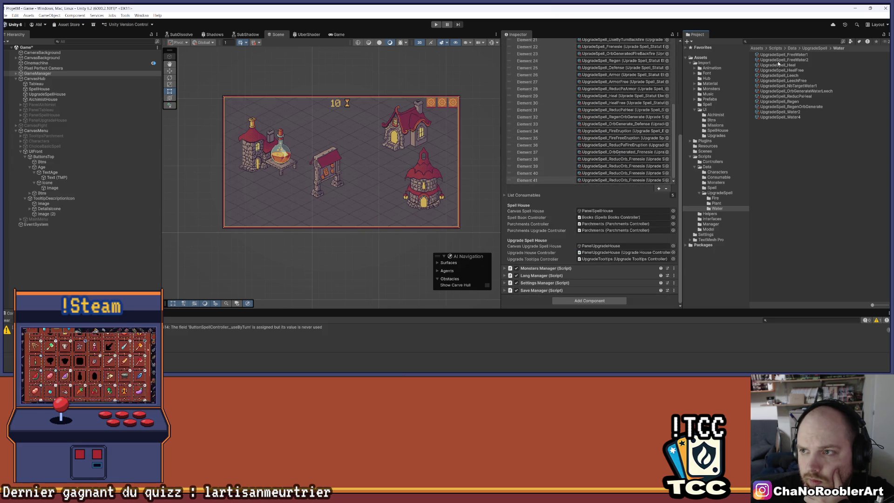
pyautogui.moveTo(779, 58)
pyautogui.mouseDown()
pyautogui.moveTo(652, 176)
pyautogui.moveTo(648, 170)
pyautogui.mouseUp()
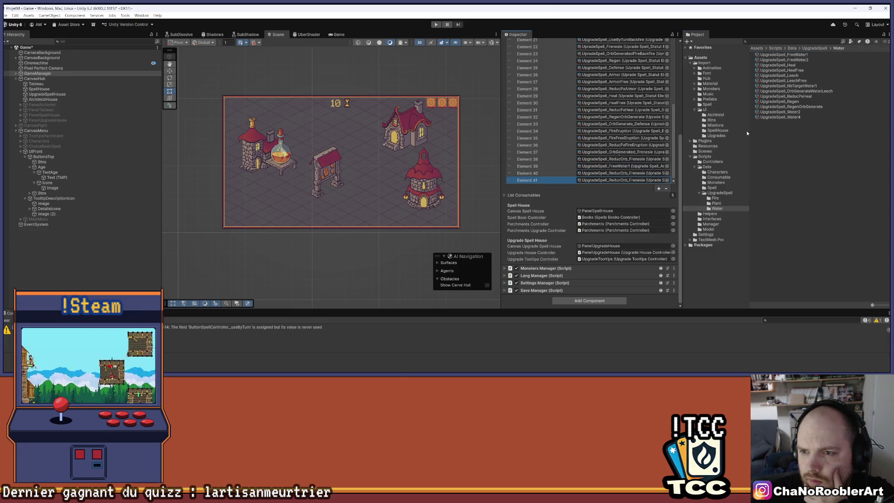
pyautogui.moveTo(800, 61)
pyautogui.mouseDown()
pyautogui.moveTo(624, 140)
pyautogui.moveTo(624, 173)
pyautogui.mouseUp()
pyautogui.moveTo(791, 113); pyautogui.dragTo(624, 179)
pyautogui.click(658, 189)
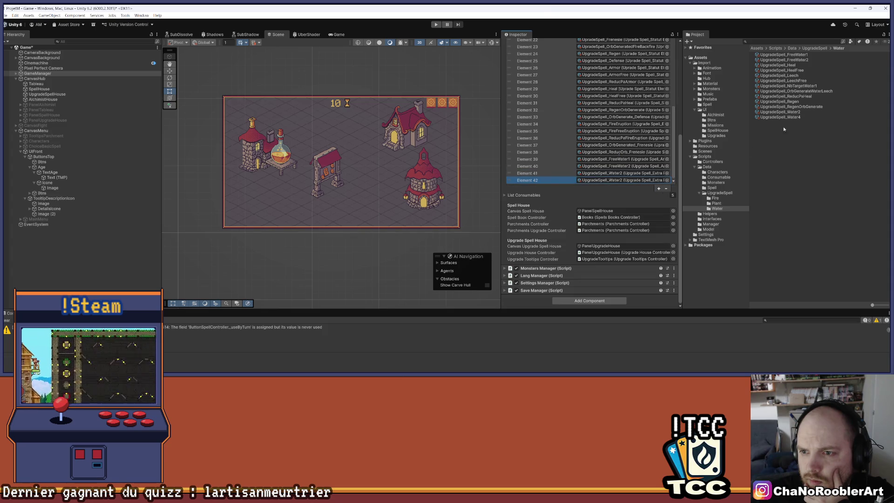
pyautogui.moveTo(790, 117)
pyautogui.mouseDown()
pyautogui.moveTo(713, 162)
pyautogui.moveTo(624, 180)
pyautogui.mouseUp()
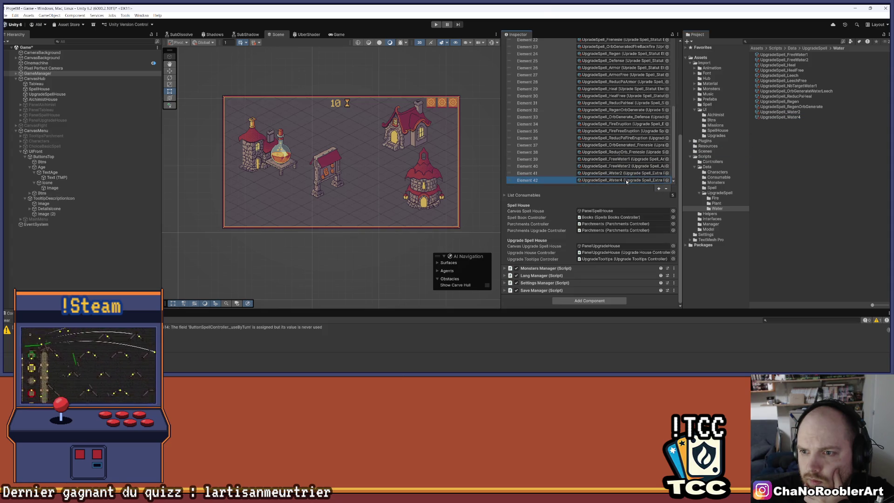
# Move the duplicate FreeWater1 entry to the end of the list and remove it
pyautogui.scroll(4, 609, 145)
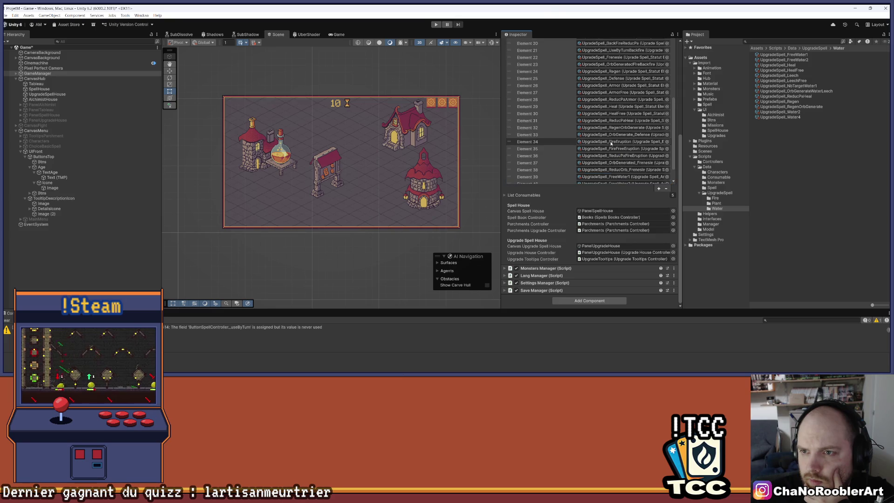
pyautogui.scroll(5, 611, 144)
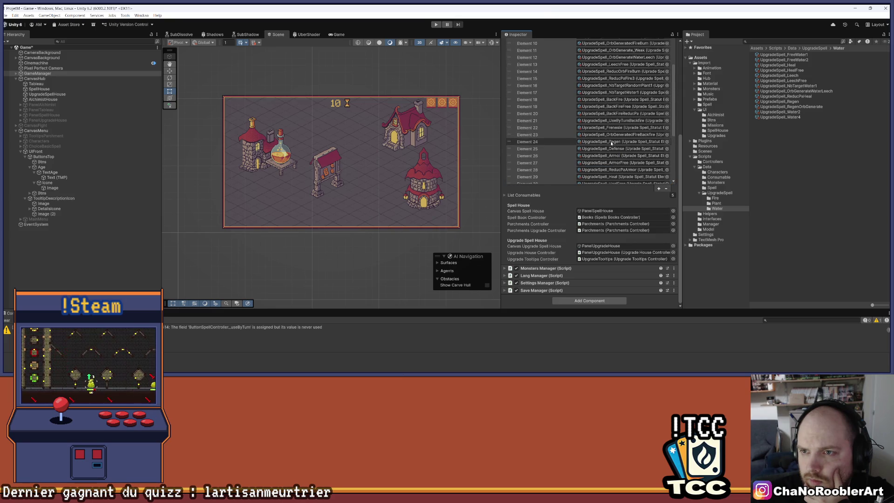
pyautogui.scroll(2, 611, 143)
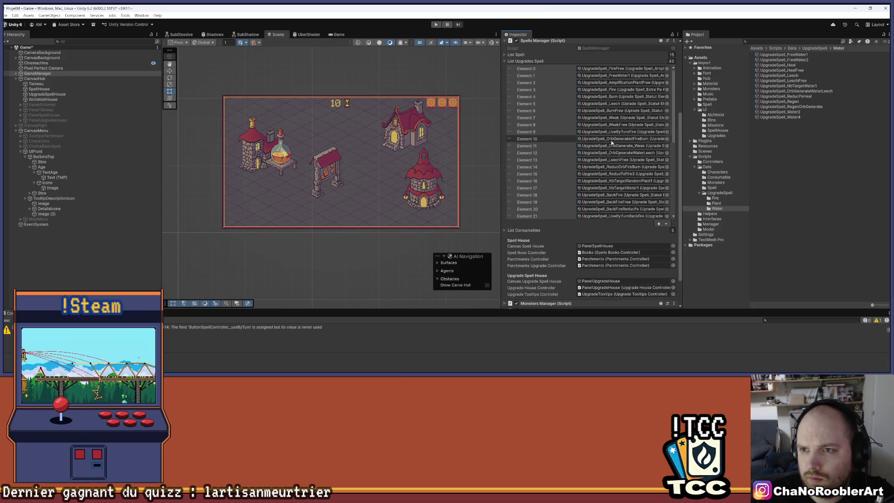
pyautogui.scroll(-5, 626, 87)
pyautogui.scroll(-8, 606, 90)
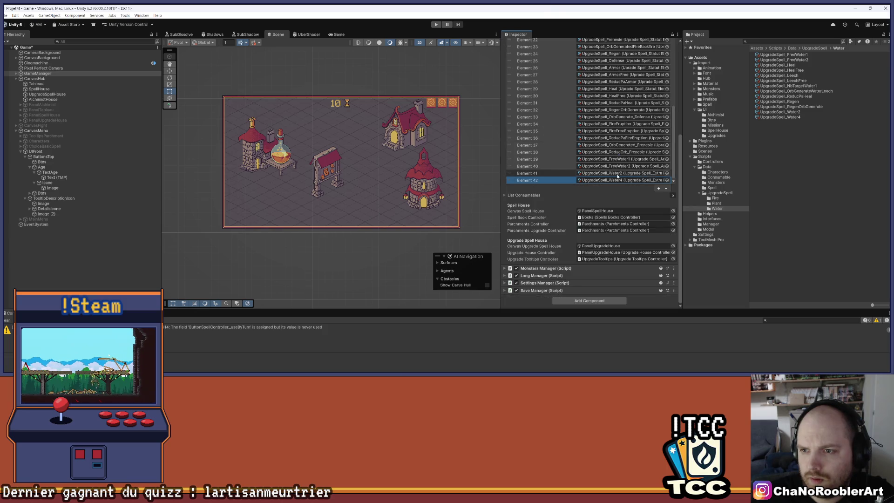
pyautogui.moveTo(521, 162); pyautogui.dragTo(507, 185)
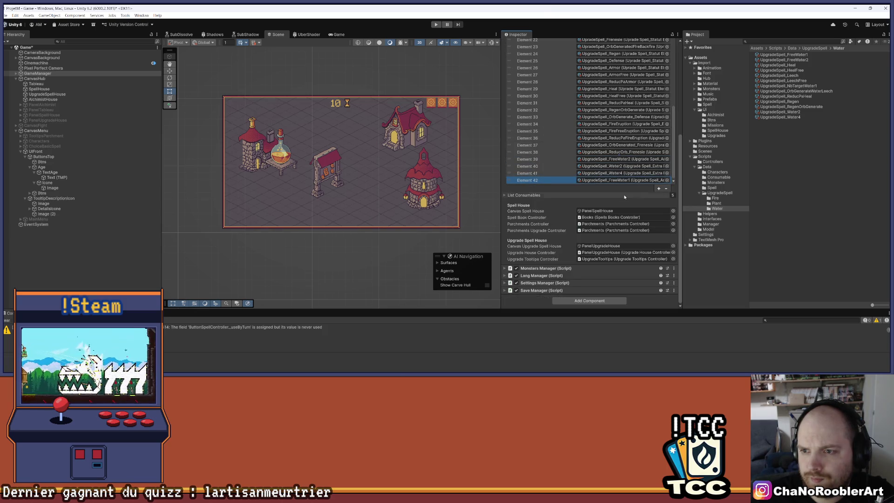
pyautogui.click(665, 188)
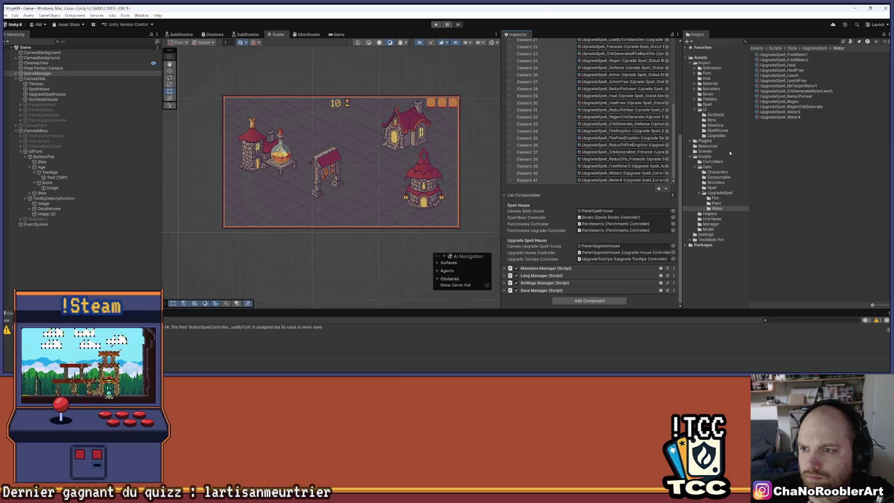
pyautogui.click(715, 106)
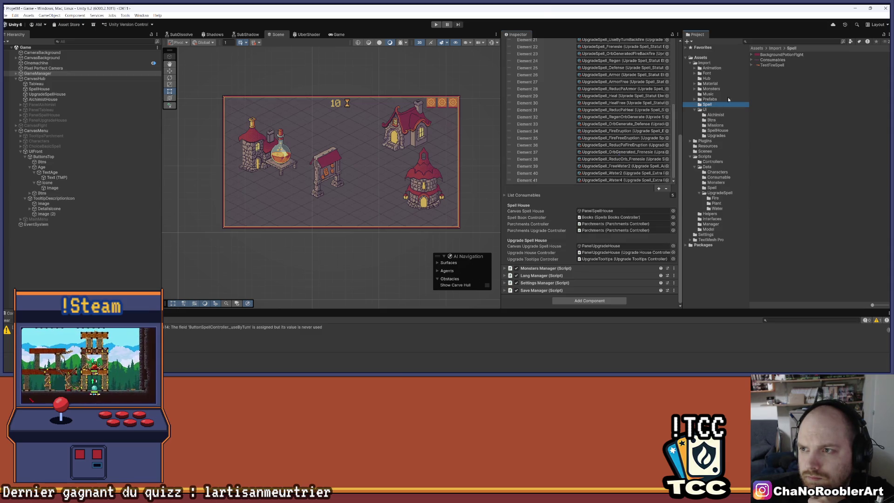
# Open SpellData_multi, remove Nb Target_Water, then restore it with Ctrl+Z
pyautogui.click(713, 188)
pyautogui.click(788, 86)
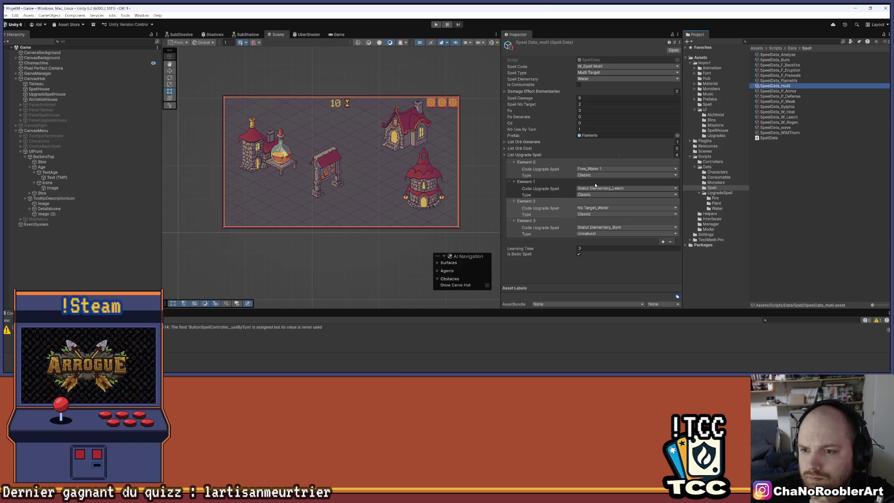
pyautogui.click(670, 242)
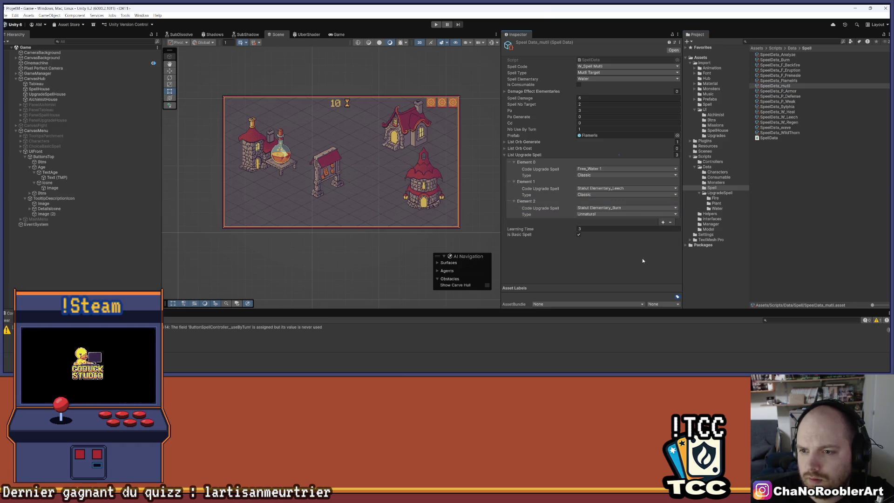
pyautogui.hotkey('ctrl', 'z')
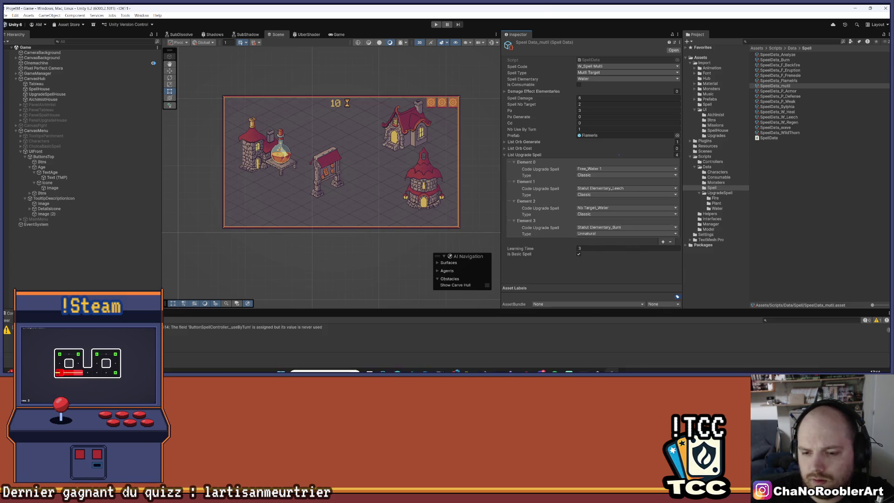
# Inspect UpgradeSpell_NbTargetWater1, then reselect SpellData_multi
pyautogui.click(718, 209)
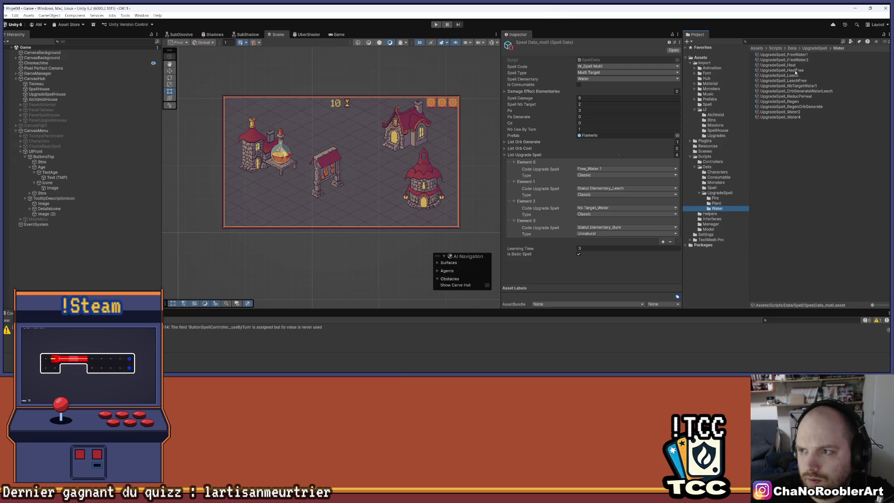
pyautogui.click(805, 86)
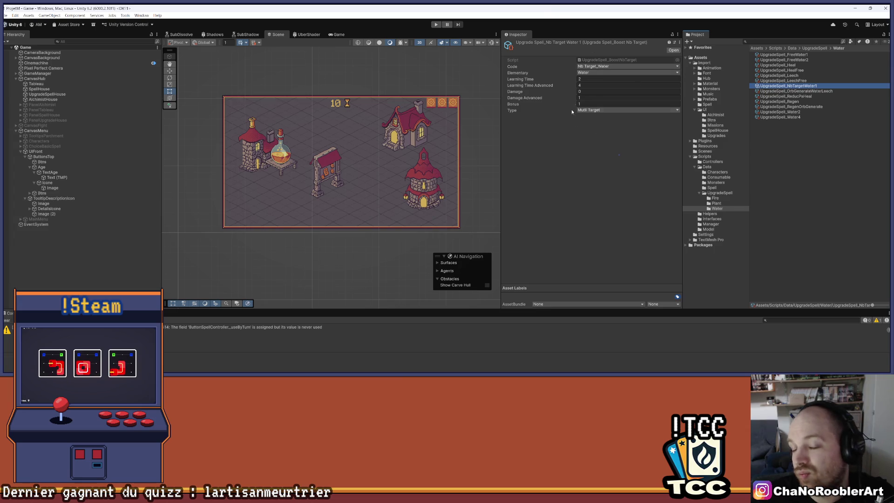
pyautogui.click(720, 193)
pyautogui.click(712, 188)
pyautogui.click(775, 86)
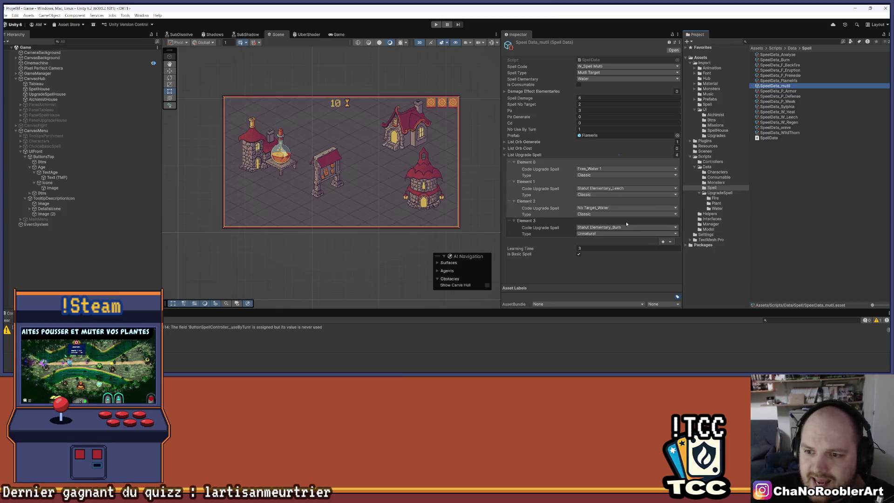
# Add a Classic Water 2 upgrade as Element 1 of SpellData_multi's list, plus a sixth entry
pyautogui.click(624, 208)
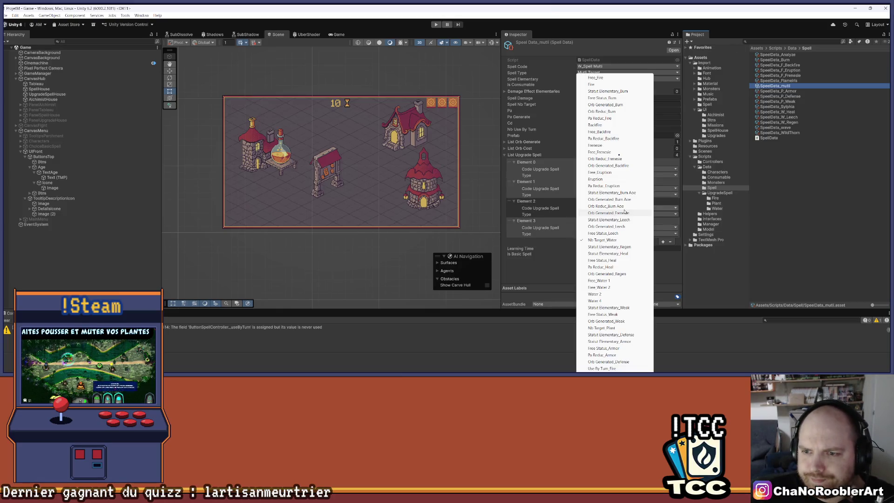
pyautogui.click(628, 239)
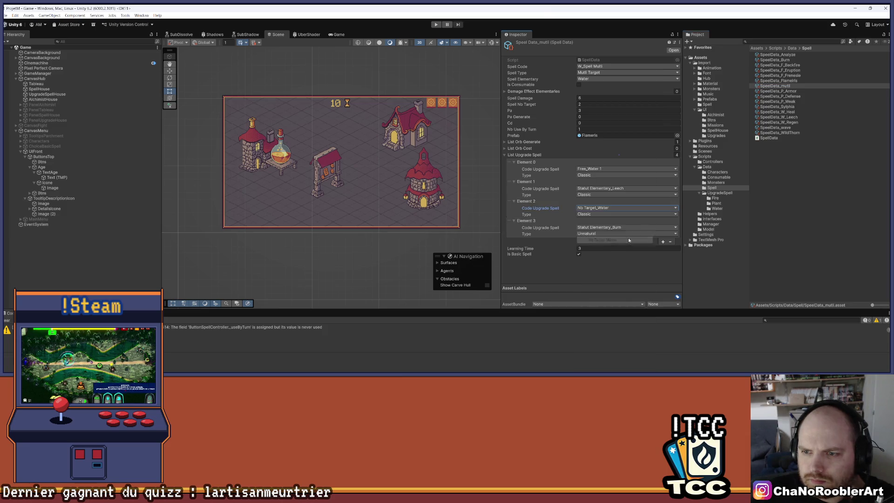
pyautogui.click(663, 241)
pyautogui.click(603, 248)
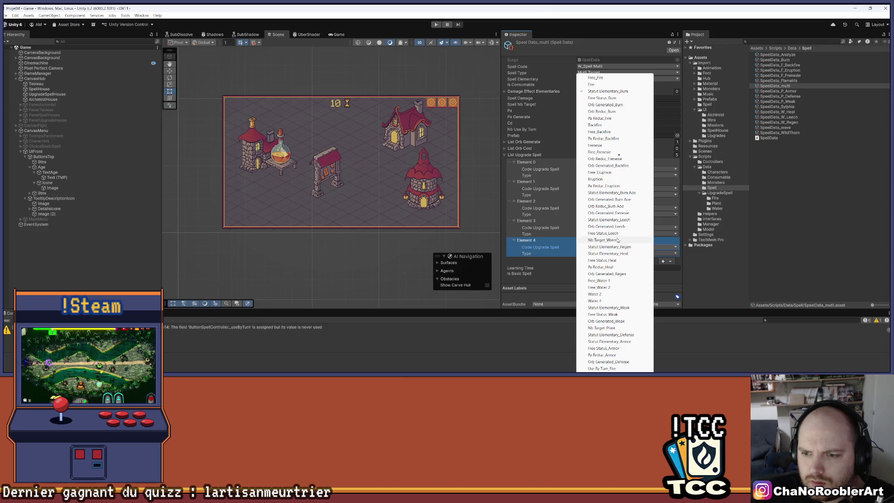
pyautogui.click(611, 294)
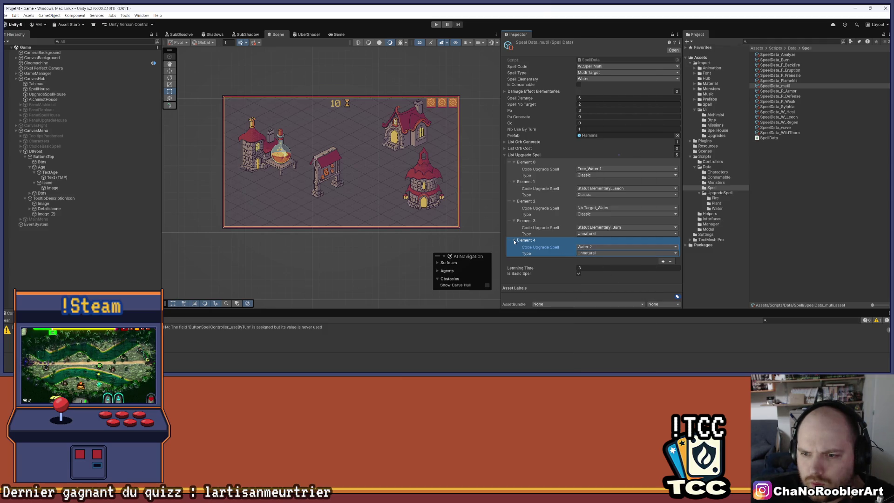
pyautogui.moveTo(510, 240); pyautogui.dragTo(509, 182)
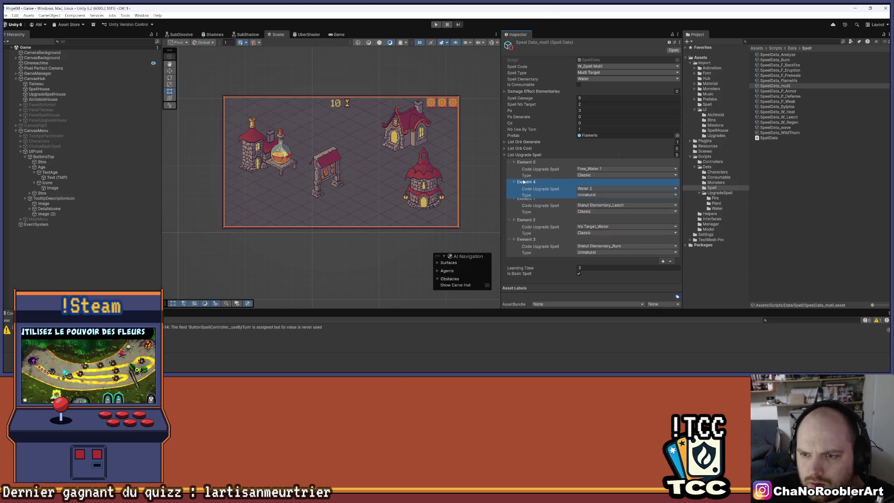
pyautogui.click(587, 194)
pyautogui.click(587, 202)
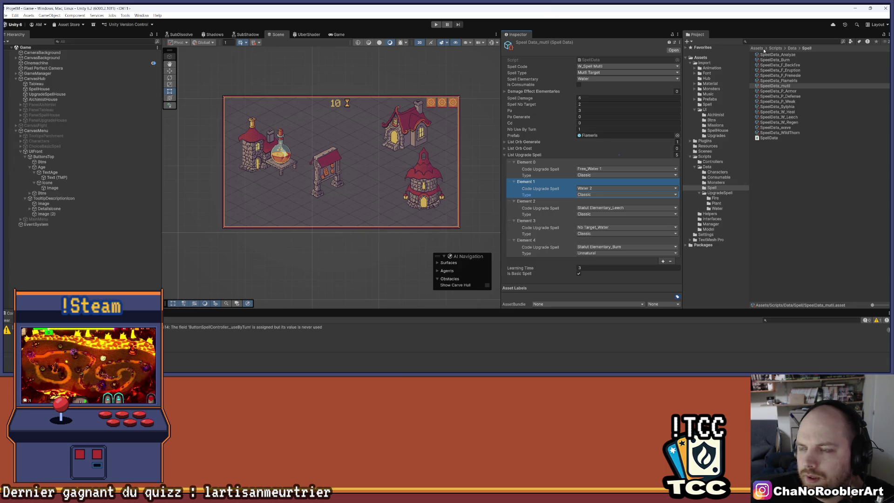
pyautogui.click(663, 261)
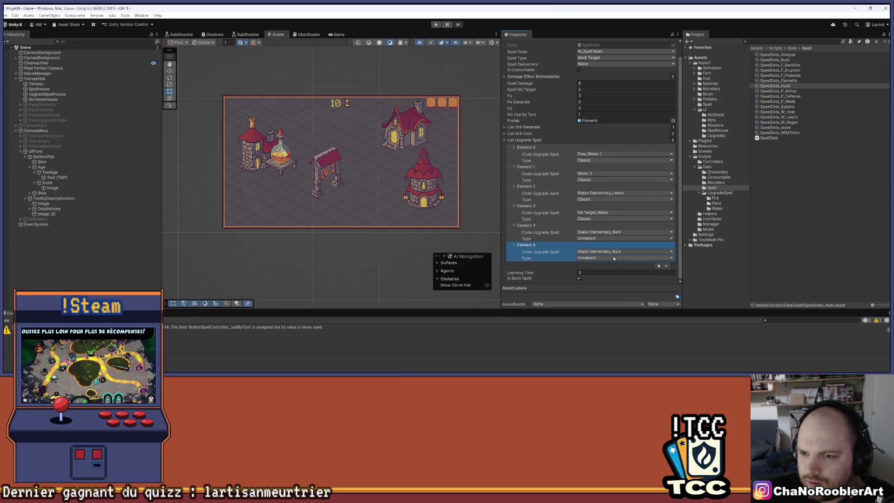
pyautogui.click(615, 252)
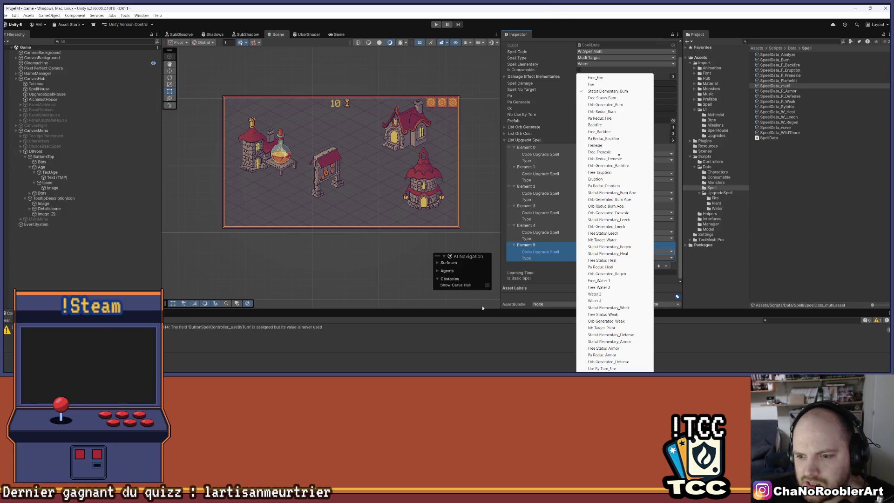
# Add Water4 = 211 and a PaReduc_Water1 = 212 entry to Enums.cs and save
pyautogui.moveTo(483, 371)
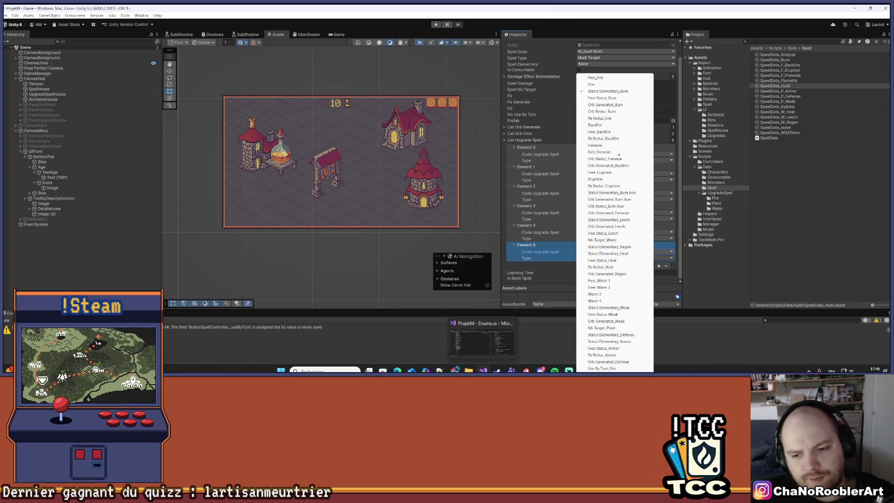
pyautogui.click(482, 342)
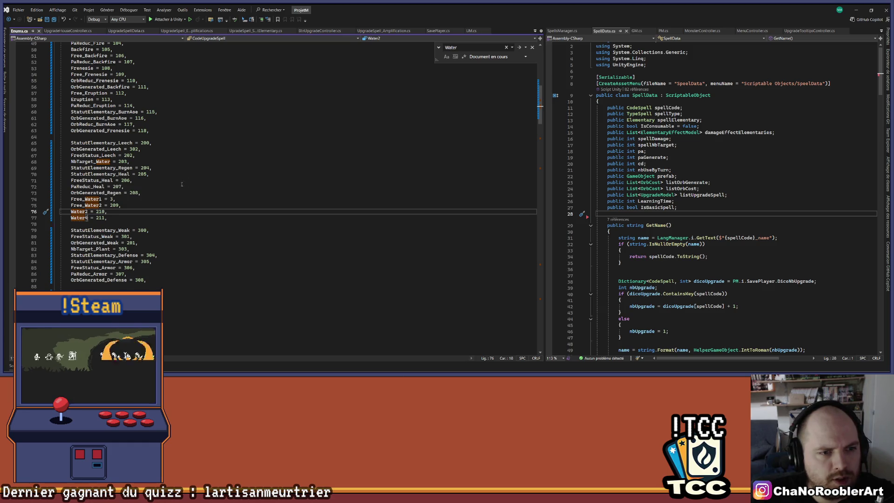
pyautogui.scroll(5, 182, 234)
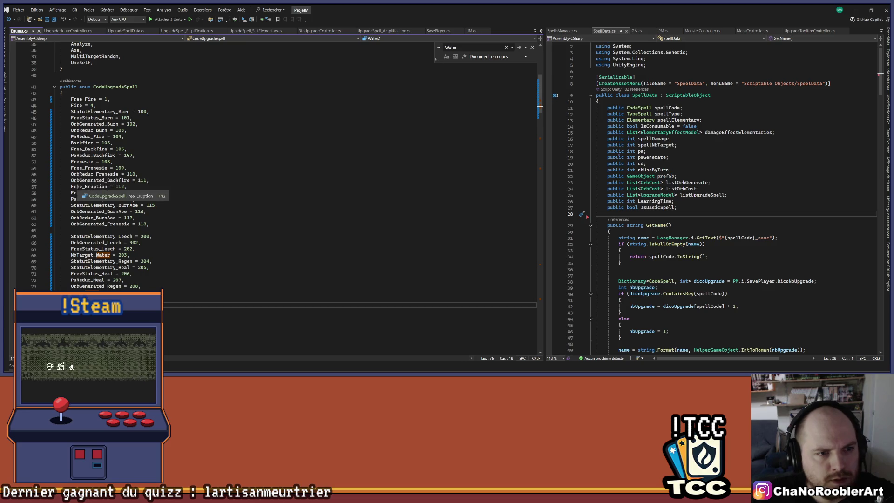
pyautogui.scroll(-4, 182, 223)
pyautogui.press('Return')
pyautogui.write('Water4 = 211,')
pyautogui.press('Return')
pyautogui.write('PaRe')
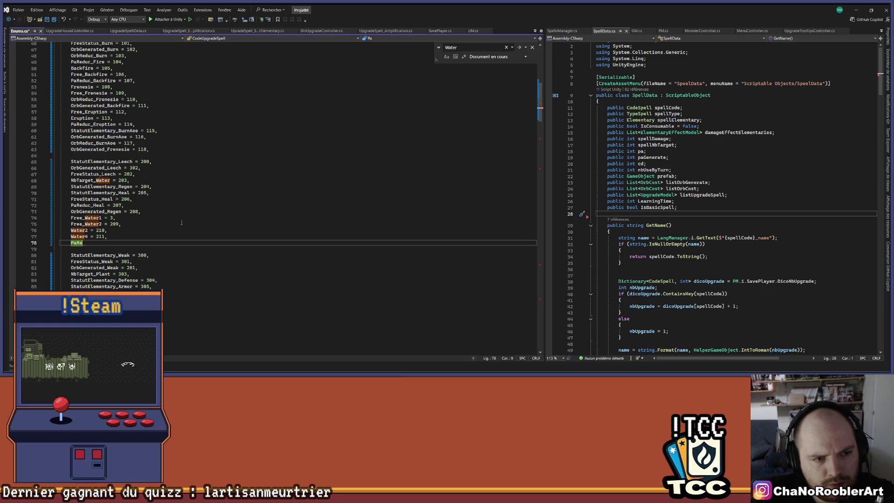
pyautogui.write('deu')
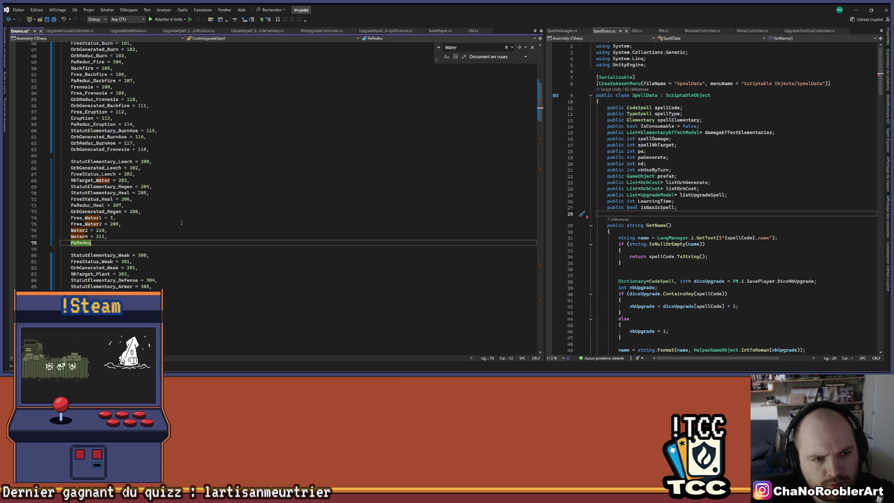
pyautogui.press('BackSpace')
pyautogui.press('BackSpace')
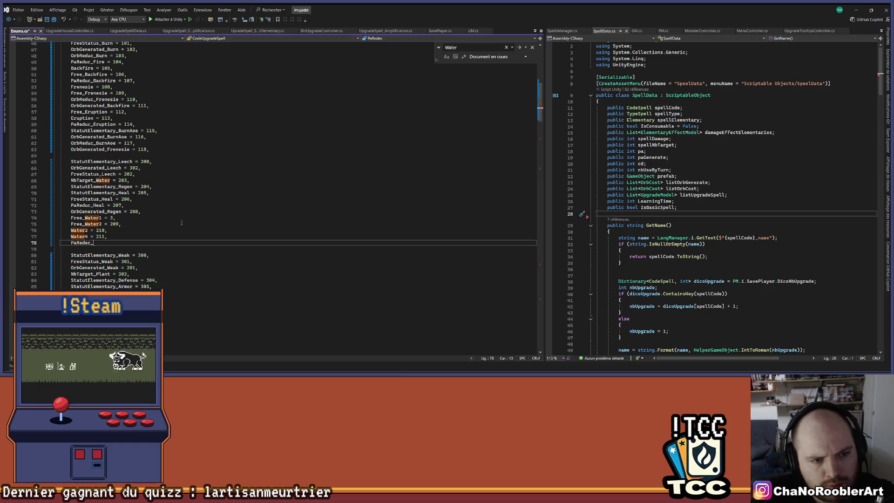
pyautogui.write('uc')
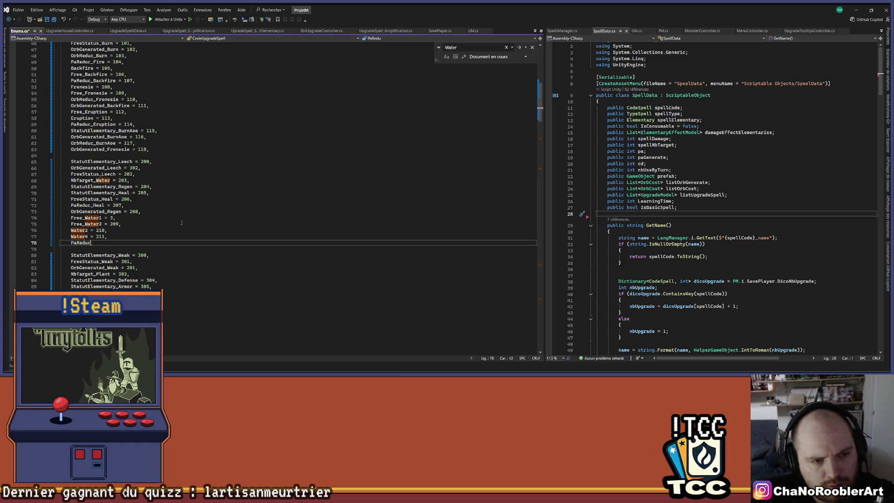
pyautogui.write('_Water')
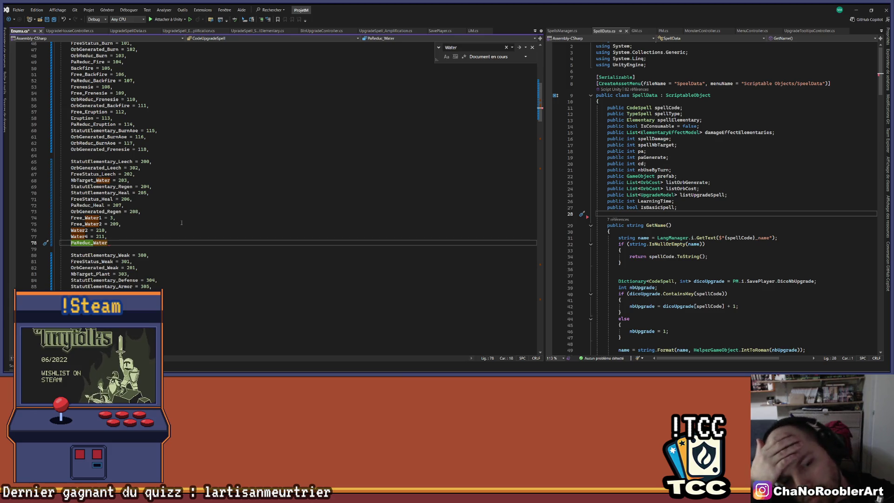
pyautogui.write('1 = ')
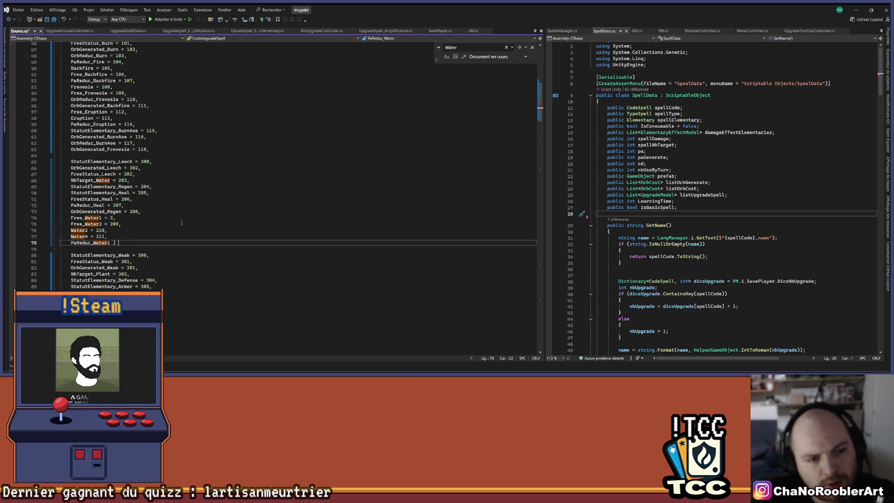
pyautogui.write('2')
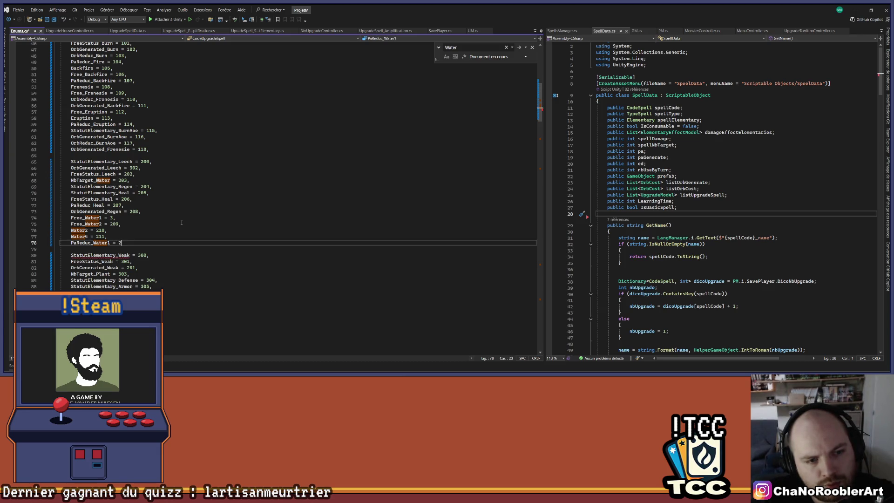
pyautogui.press('BackSpace')
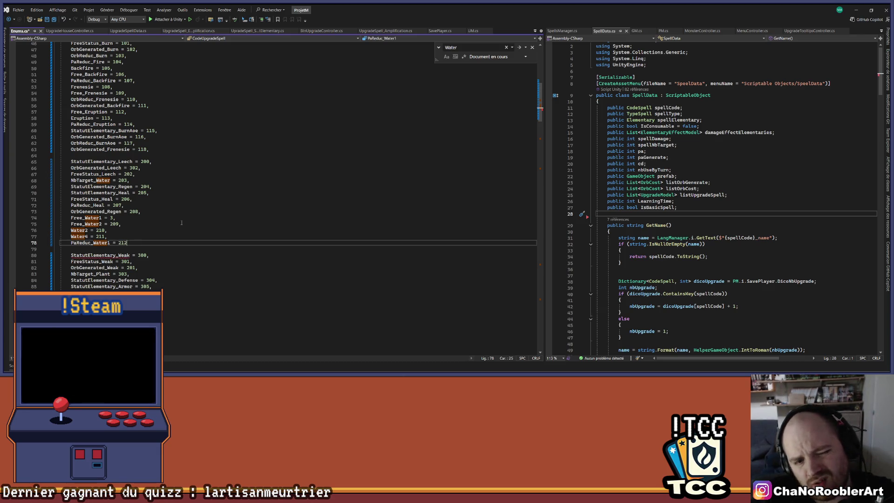
pyautogui.write(',')
pyautogui.hotkey('ctrl', 's')
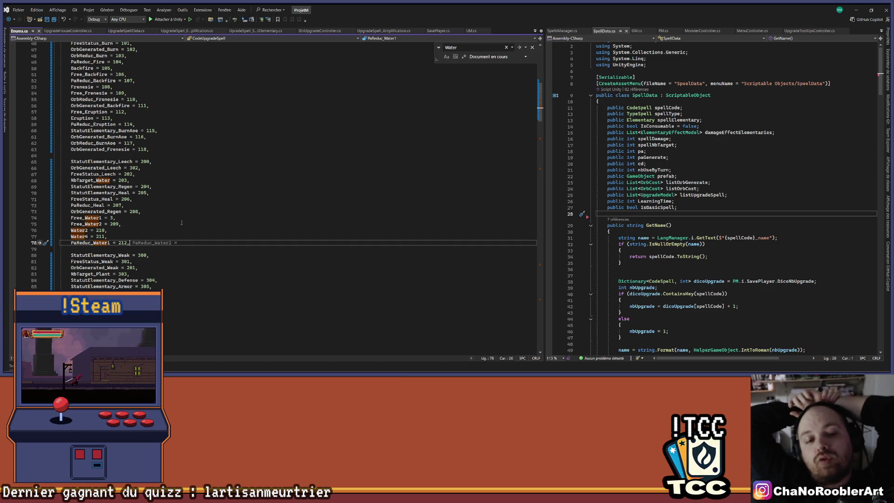
# Add PaReduc_Water2 = 213 after PaReduc_Water1, save, and return to Unity
pyautogui.press('Return')
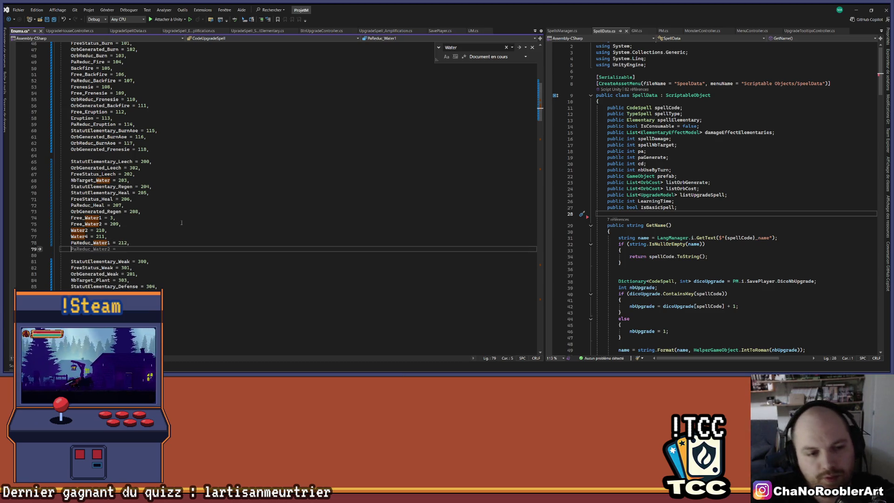
pyautogui.press('Tab')
pyautogui.write('21')
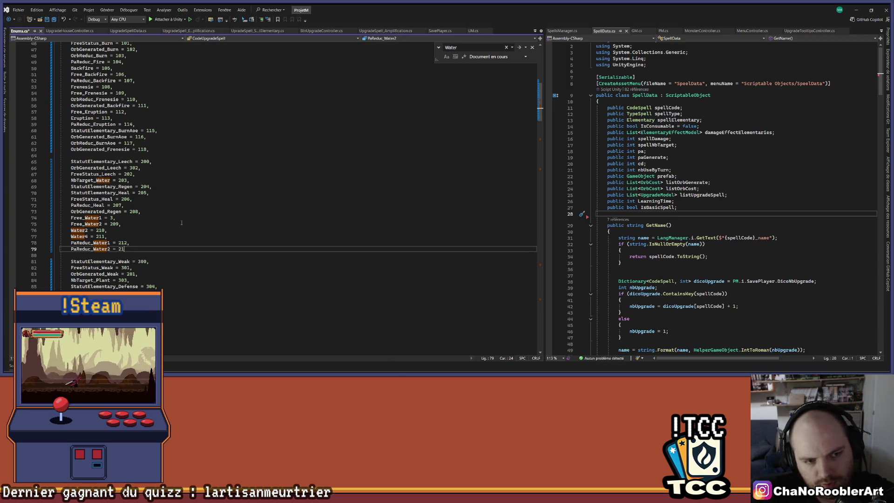
pyautogui.write('3,')
pyautogui.hotkey('ctrl', 's')
pyautogui.click(157, 254)
pyautogui.click(157, 251)
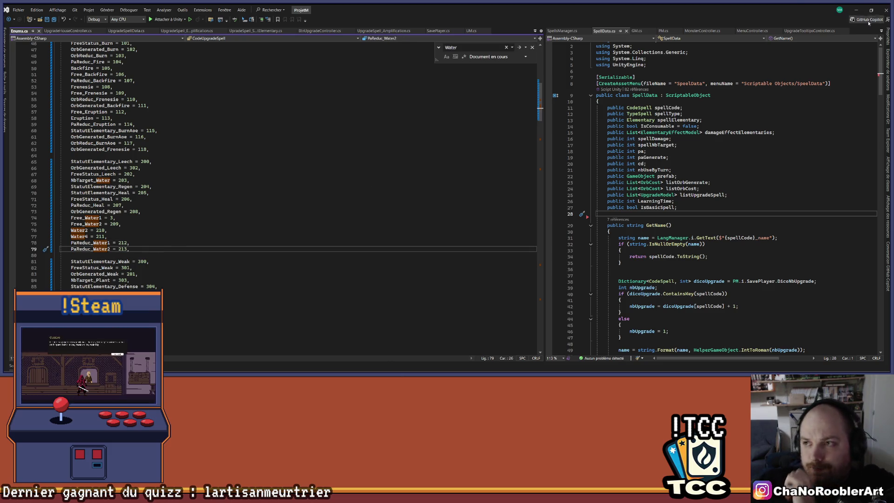
pyautogui.click(855, 9)
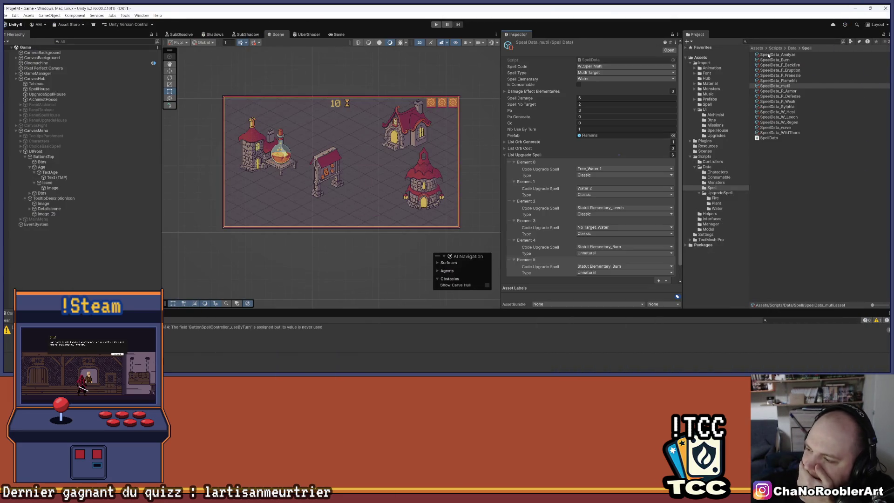
# In the Water upgrade folder, duplicate UpgradeSpell_ReducPaHeal and rename the copy UpgradeSpell_ReducPaWater1
pyautogui.click(725, 208)
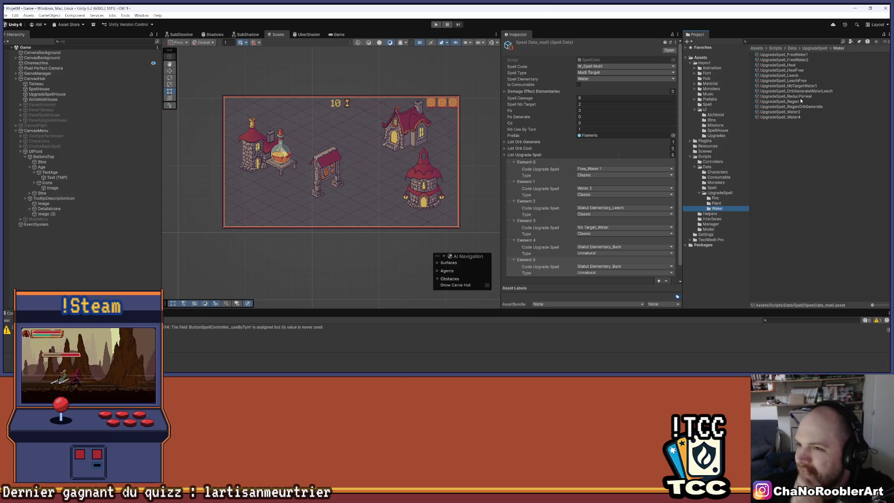
pyautogui.click(801, 96)
pyautogui.hotkey('ctrl', 'd')
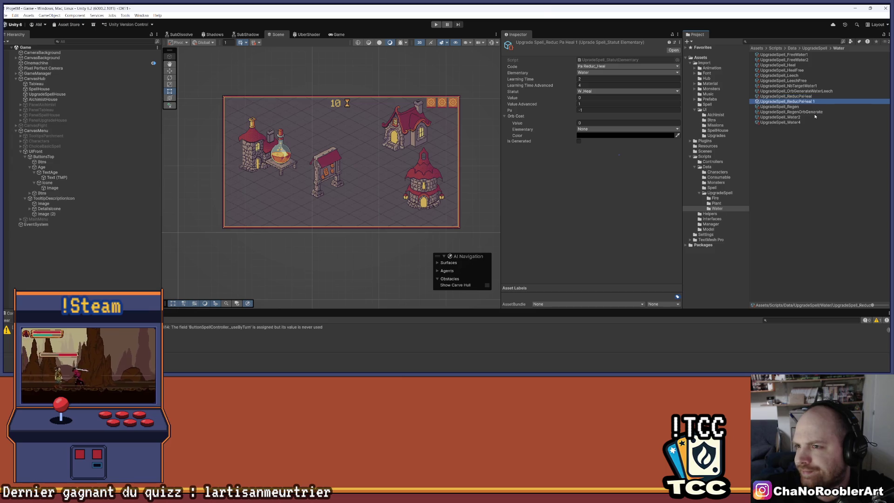
pyautogui.rightClick(810, 105)
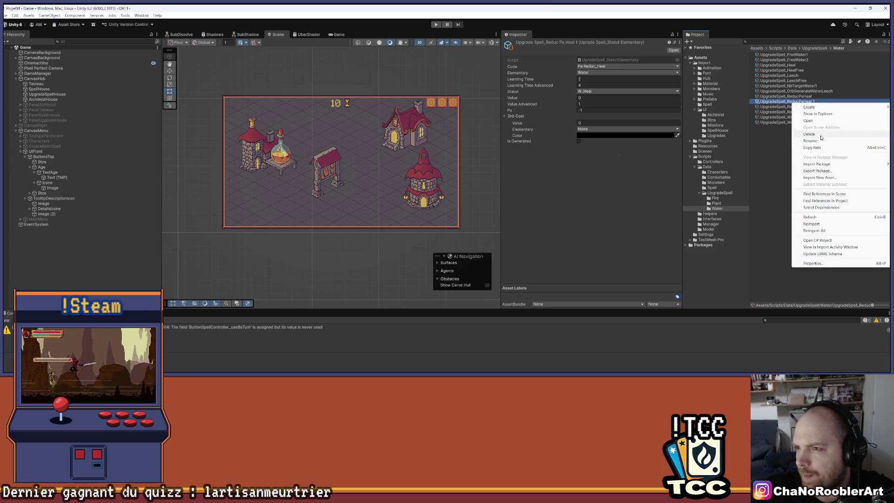
pyautogui.click(860, 148)
pyautogui.press('End')
pyautogui.press('BackSpace')
pyautogui.press('BackSpace')
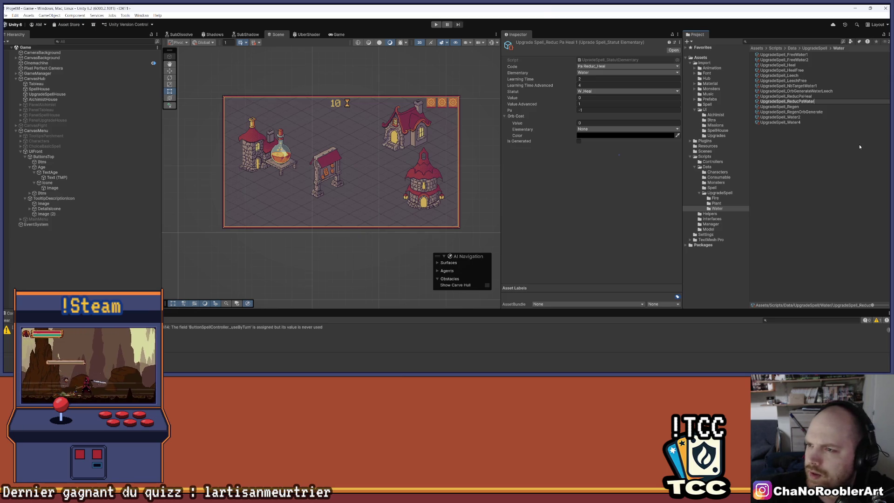
pyautogui.press('Return')
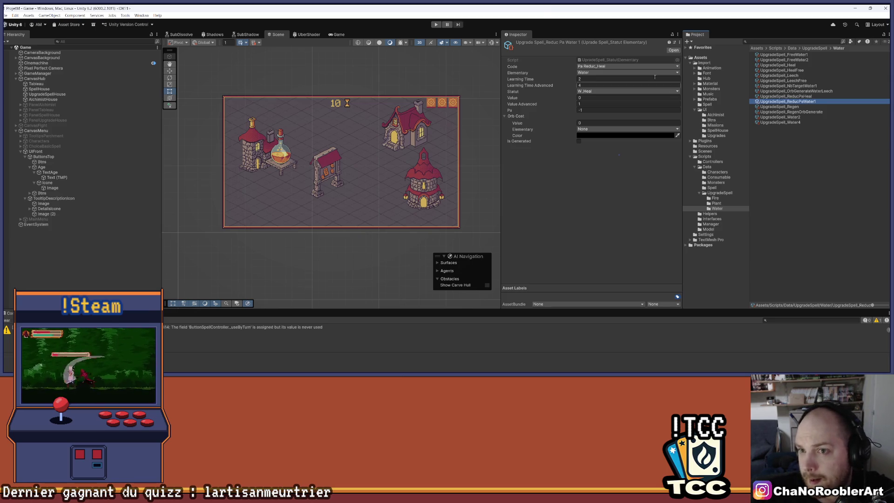
# Set the copy's code to Pa Reduc_Water 1, keeping the W_Heal status
pyautogui.click(606, 67)
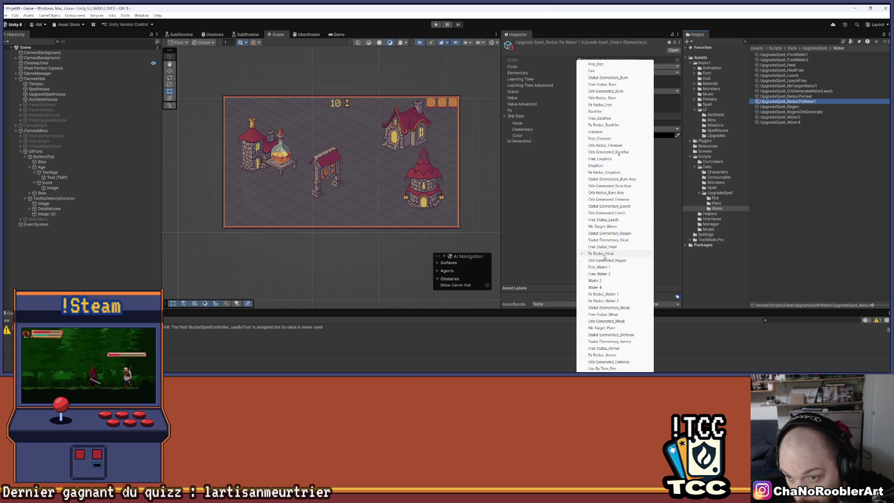
pyautogui.click(602, 294)
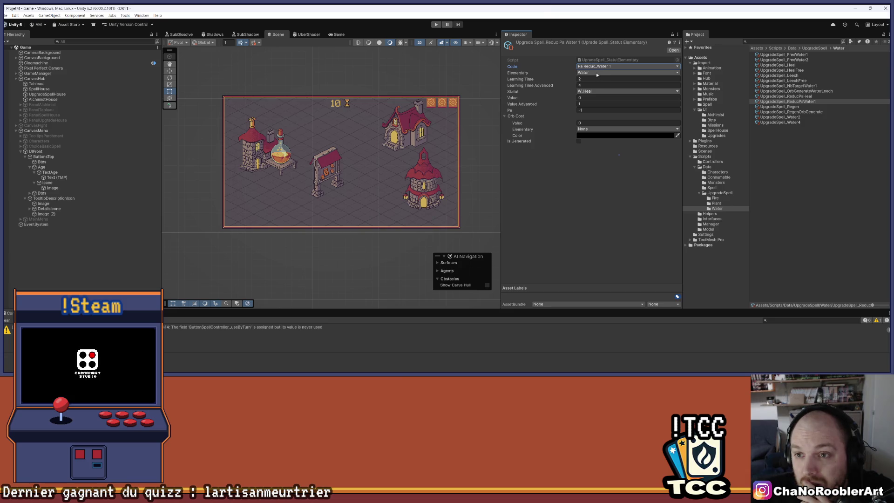
pyautogui.click(594, 91)
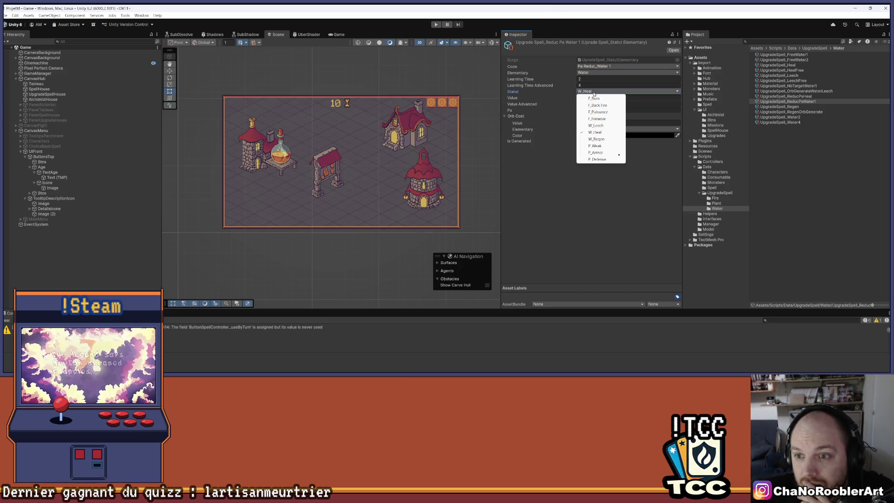
pyautogui.click(557, 192)
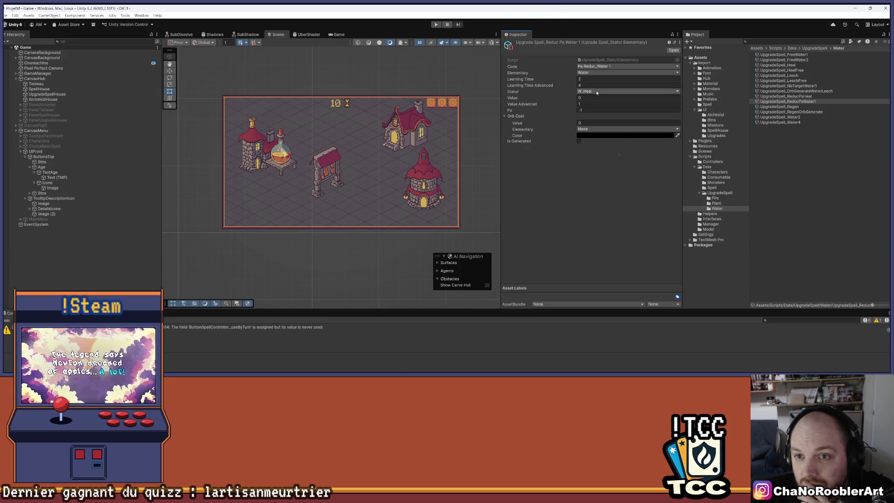
# Delete the trial UpgradeSpell_ReducPaWater1 asset
pyautogui.click(808, 106)
pyautogui.click(808, 102)
pyautogui.press('Delete')
pyautogui.click(481, 207)
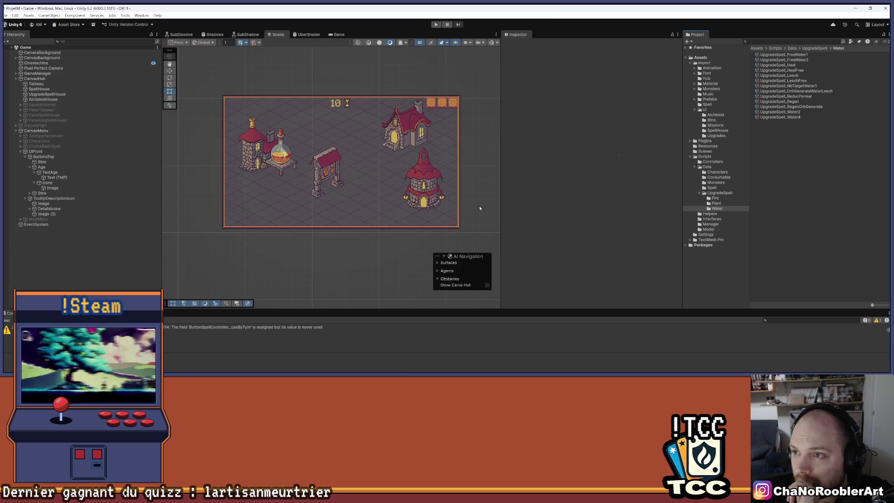
# Check UpgradeSpell_ReducPaFire3 in the Fire folder as a reference, then return to the Water folder
pyautogui.click(714, 199)
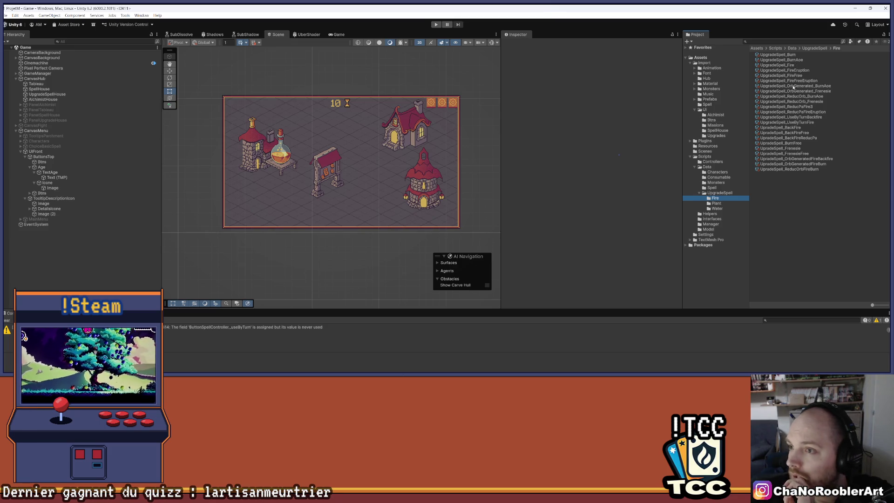
pyautogui.click(796, 107)
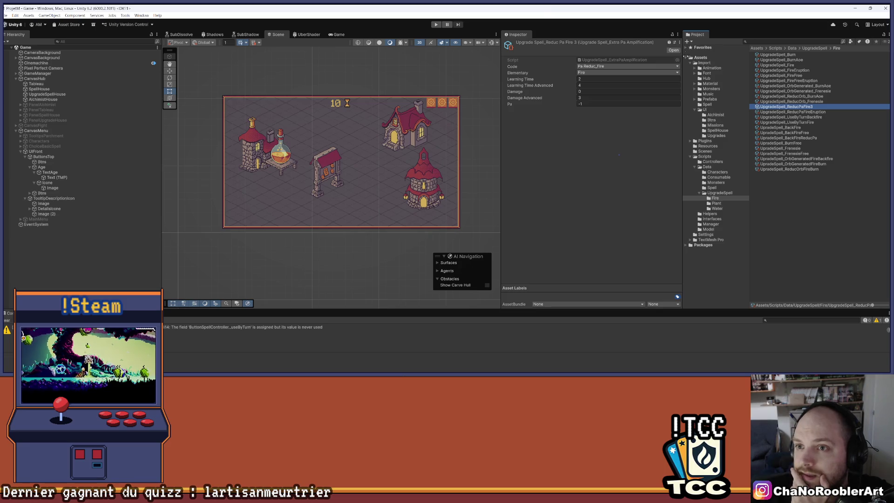
pyautogui.click(717, 208)
# Create a new Extra Pa Amplification upgrade asset in Water named UpgradeSpell_PaReducWater1
pyautogui.rightClick(793, 168)
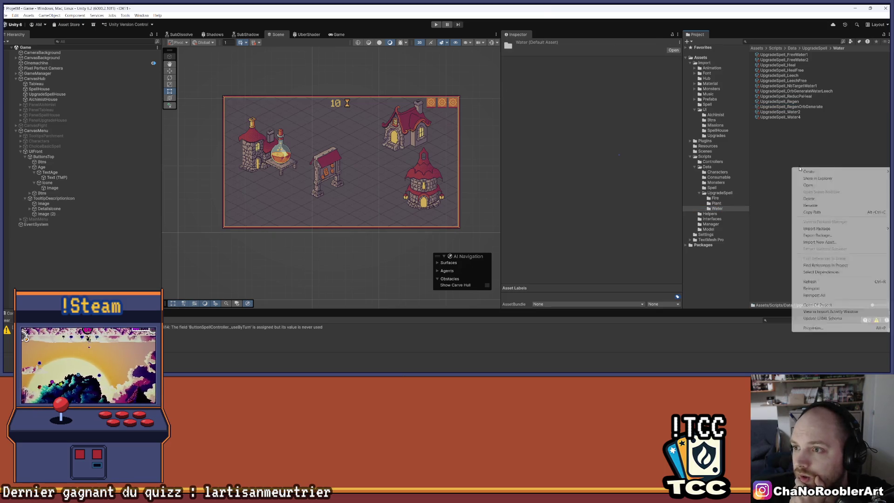
pyautogui.moveTo(810, 172)
pyautogui.moveTo(773, 349)
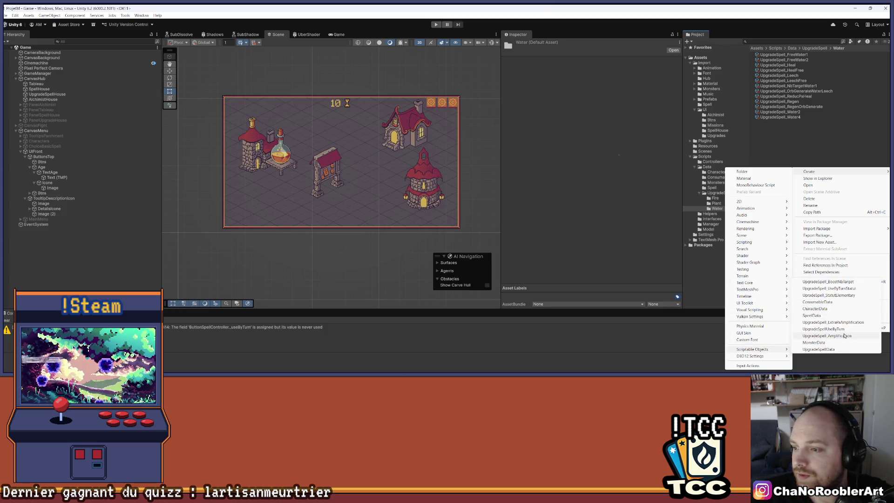
pyautogui.click(834, 323)
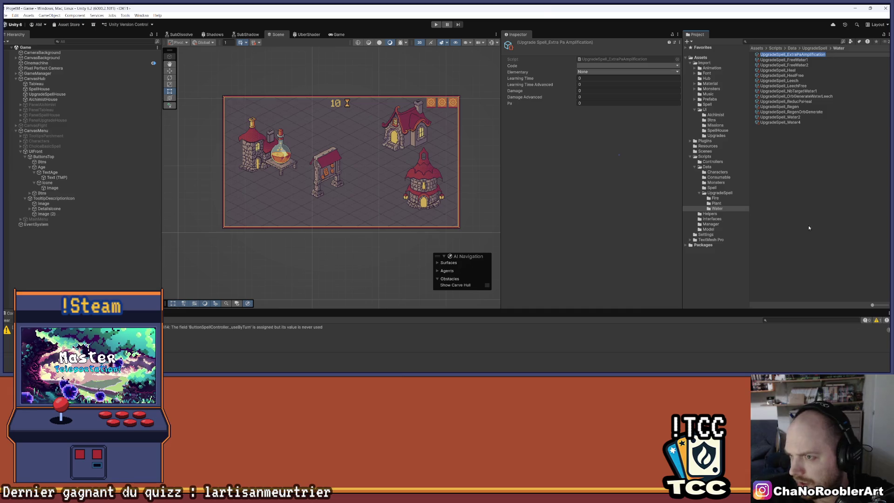
pyautogui.click(829, 55)
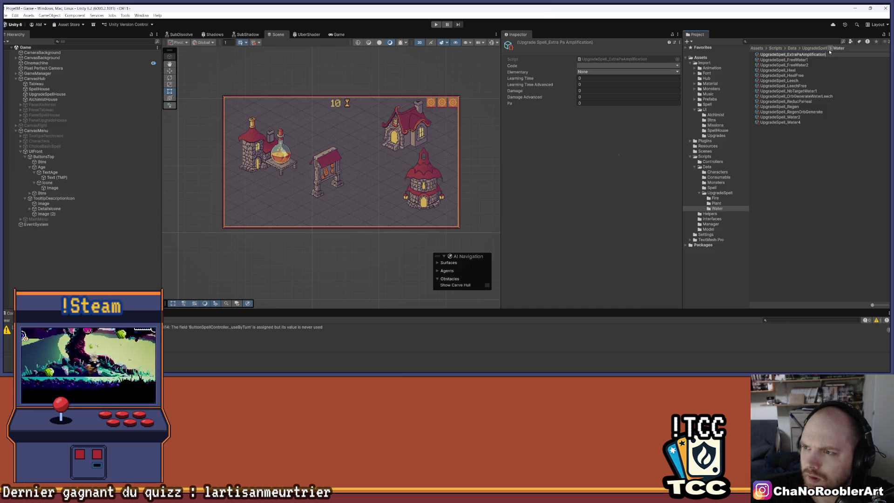
pyautogui.press('BackSpace')
pyautogui.press('BackSpace')
pyautogui.press('BackSpace')
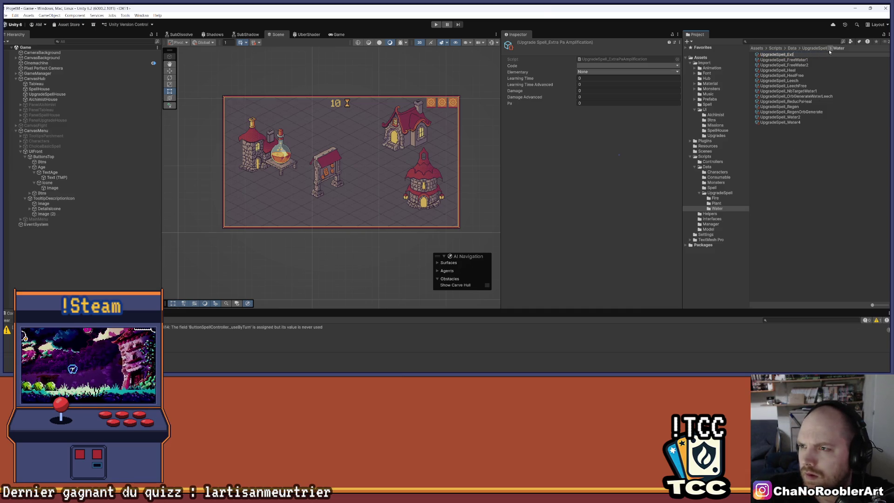
pyautogui.write('PaRecu')
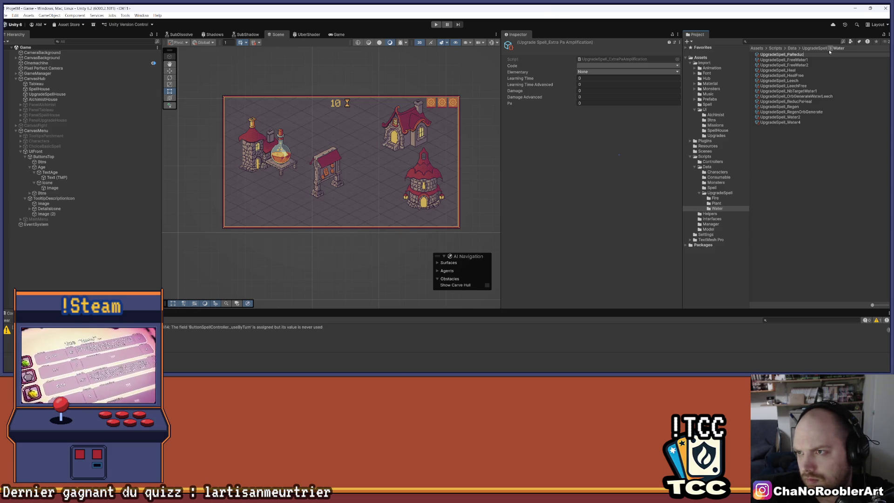
pyautogui.write('1')
pyautogui.press('Return')
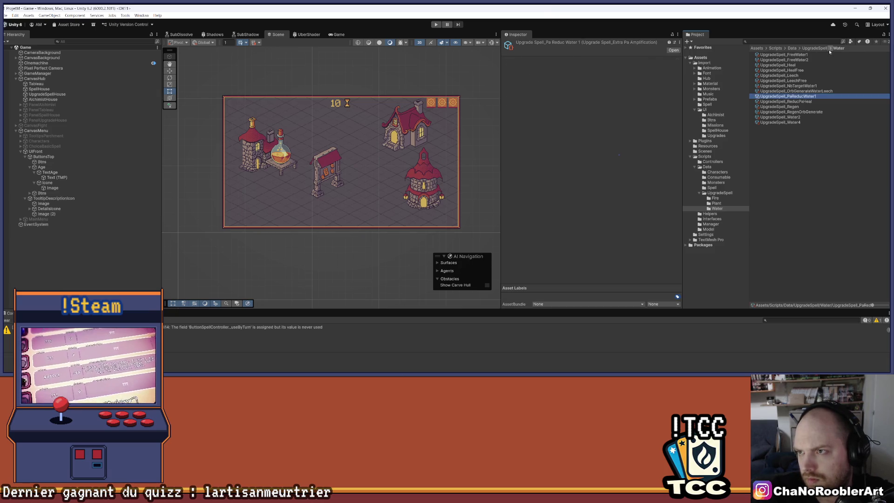
pyautogui.click(627, 66)
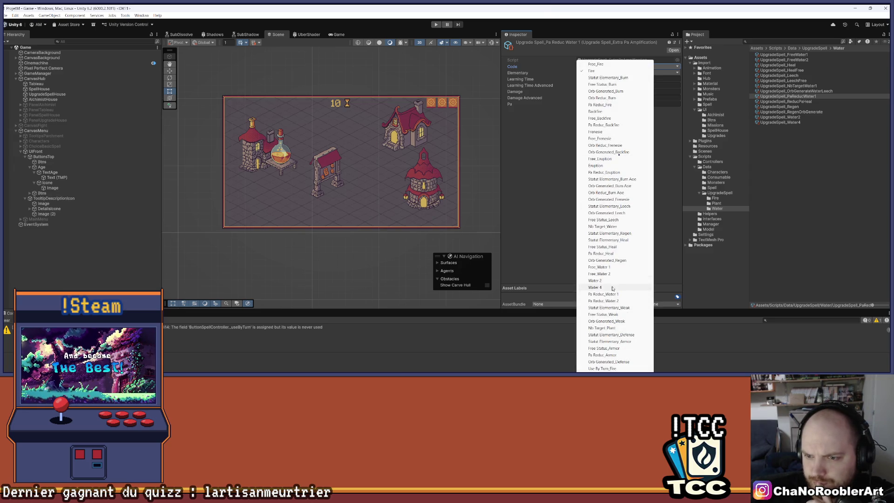
# Give PaReducWater1 code Pa Reduc_Water 1, element Water, Learning Time Advanced 3 and Pa -1
pyautogui.click(624, 294)
pyautogui.click(581, 73)
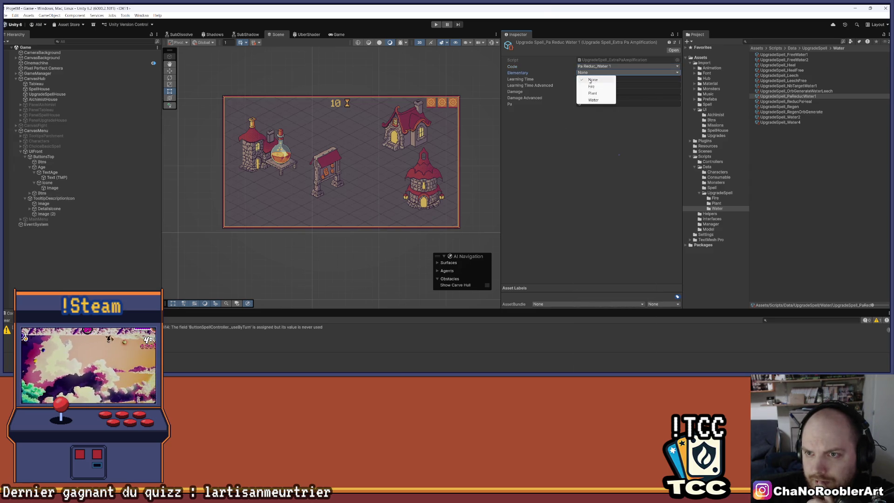
pyautogui.click(597, 100)
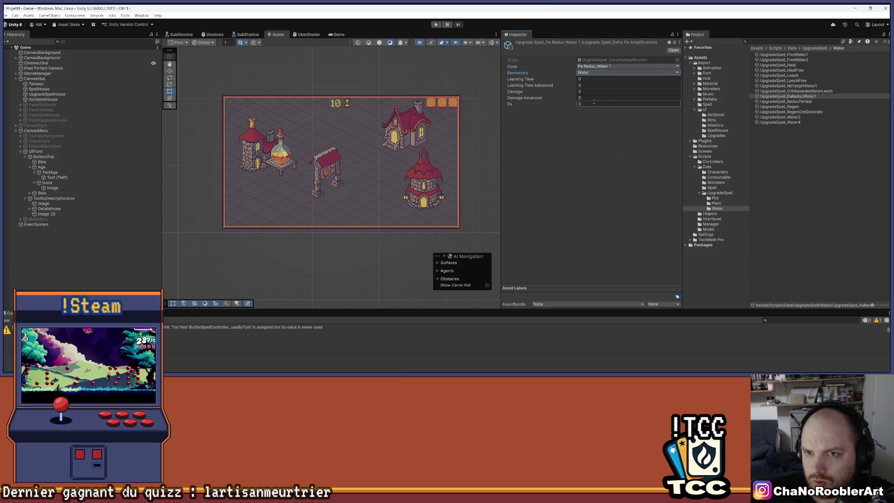
pyautogui.click(586, 79)
pyautogui.click(585, 85)
pyautogui.write('3')
pyautogui.click(587, 92)
pyautogui.click(587, 98)
pyautogui.click(589, 104)
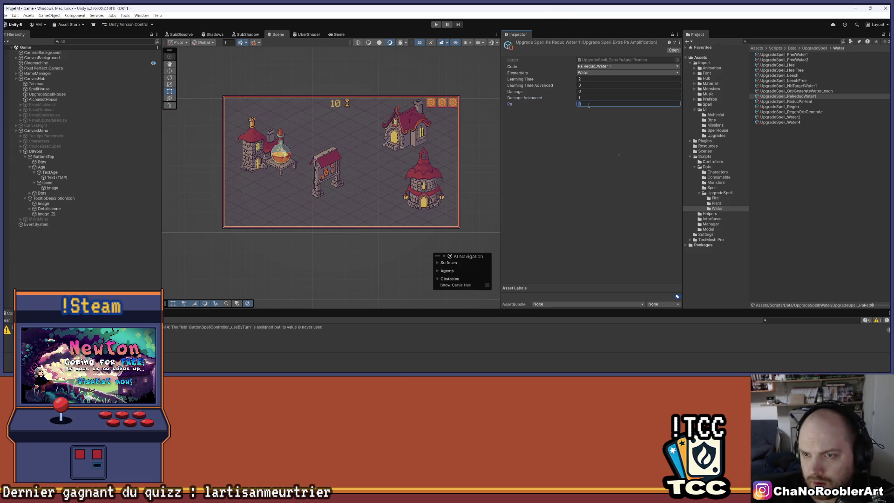
pyautogui.write('-1')
pyautogui.press('Return')
# Duplicate PaReducWater1 and name the copy UpgradeSpell_PaReducWater2
pyautogui.click(823, 96)
pyautogui.hotkey('ctrl', 'd')
pyautogui.rightClick(815, 101)
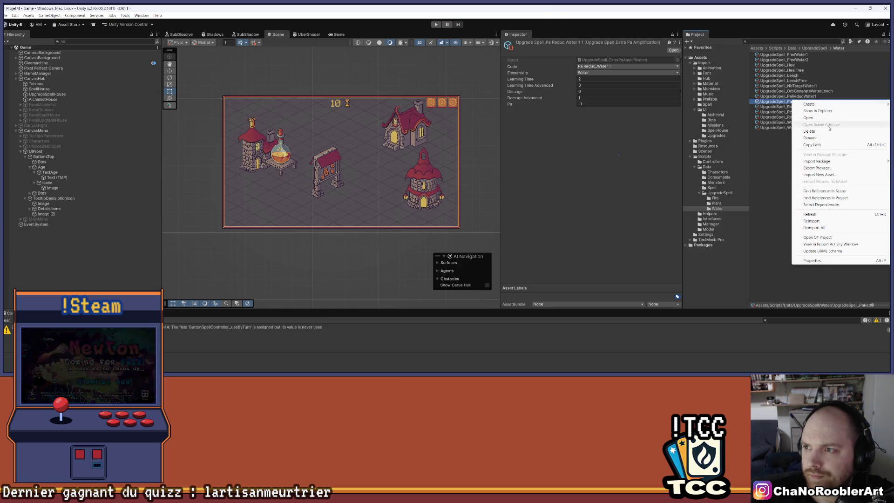
pyautogui.click(817, 140)
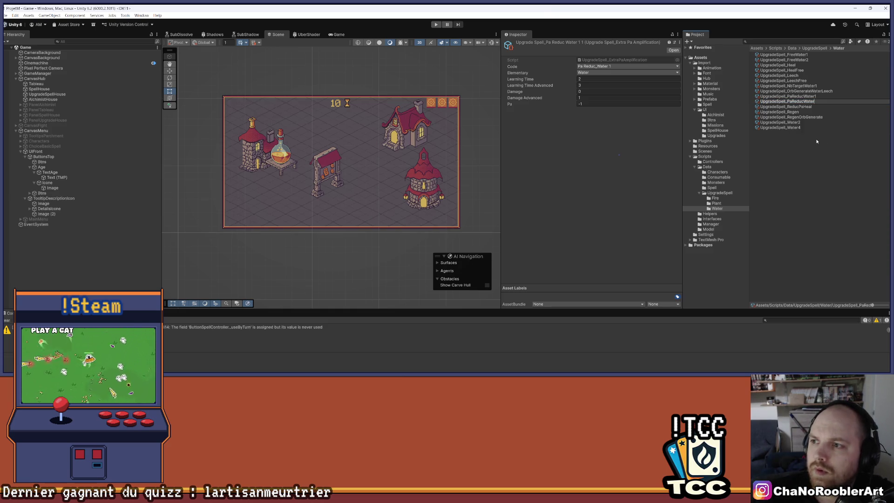
pyautogui.write('2')
pyautogui.press('Return')
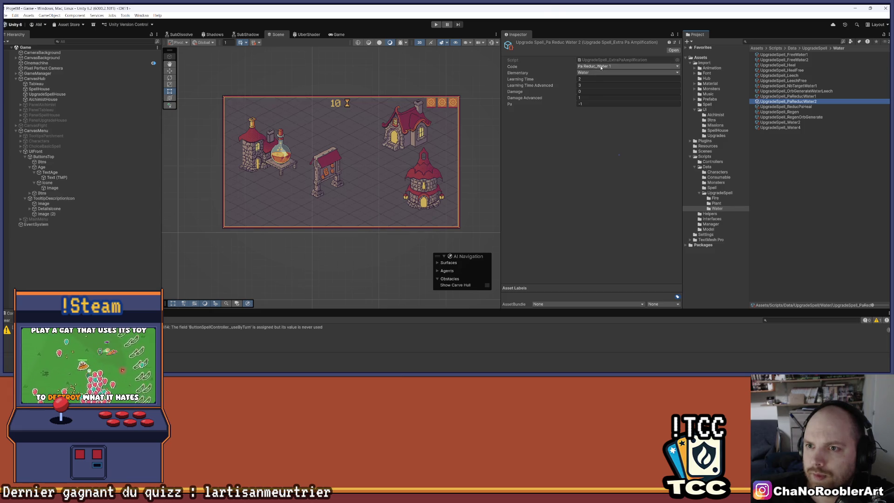
# Set PaReducWater2's code to Pa Reduc_Water 2 with Damage Advanced 2
pyautogui.click(600, 67)
pyautogui.click(624, 303)
pyautogui.write('2')
pyautogui.press('Return')
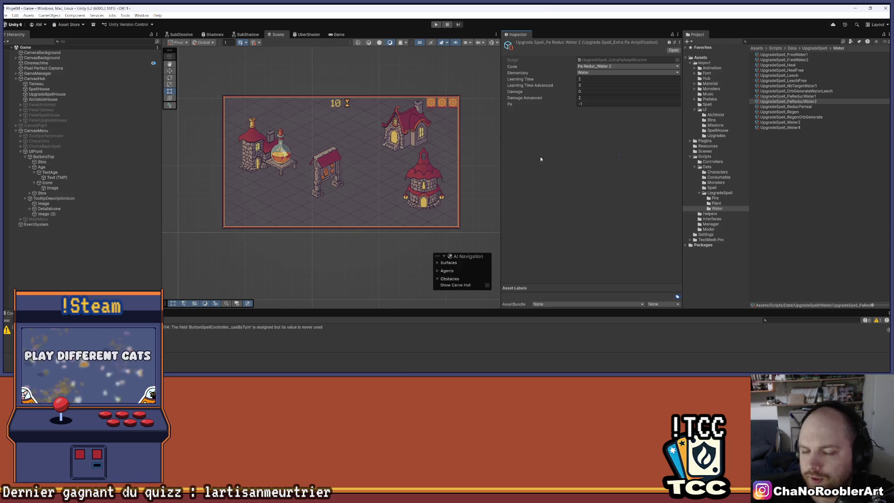
pyautogui.click(43, 132)
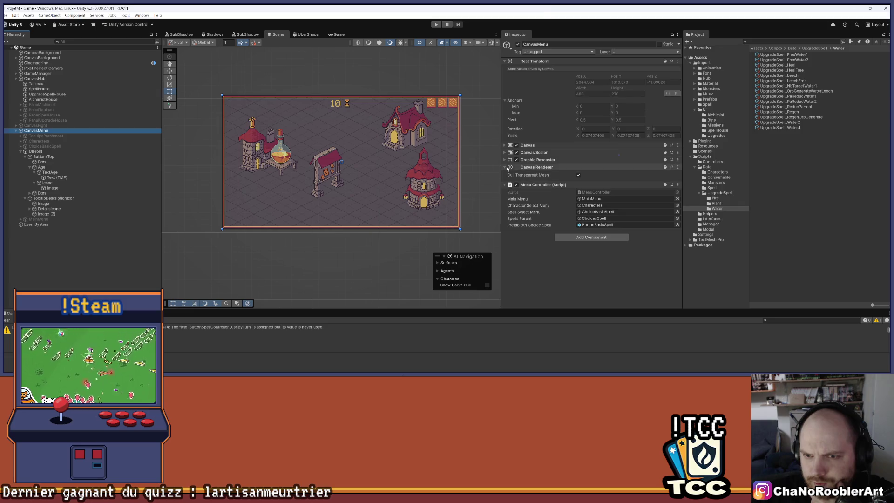
# Add two entries to GameManager's upgrade spell list holding PaReducWater1 and PaReducWater2 as elements 42 and 43
pyautogui.click(51, 74)
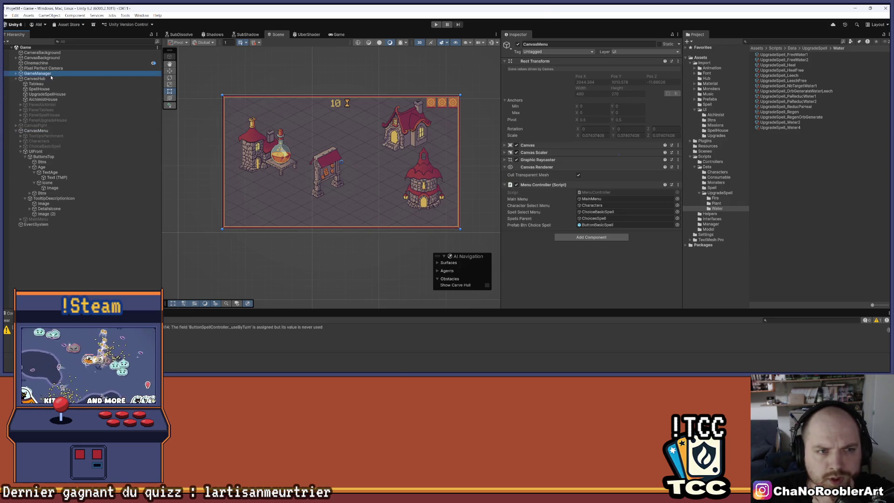
pyautogui.scroll(-10, 653, 243)
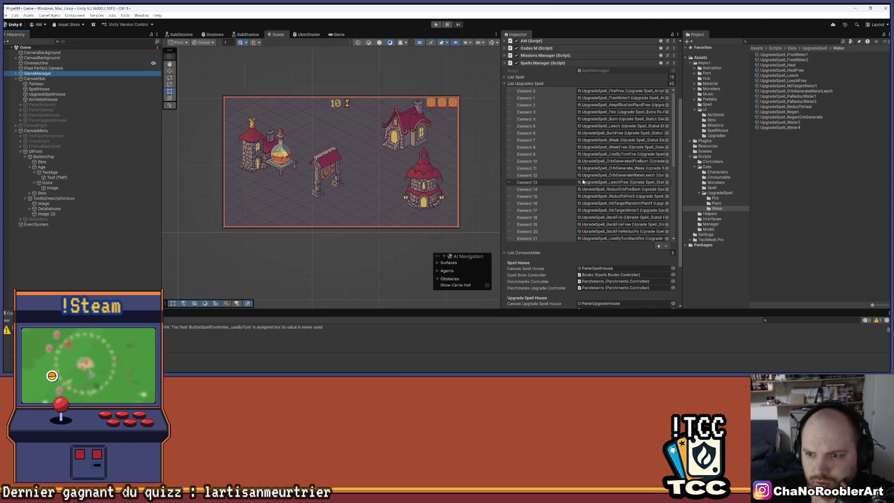
pyautogui.scroll(-3, 653, 243)
pyautogui.click(658, 195)
pyautogui.click(658, 188)
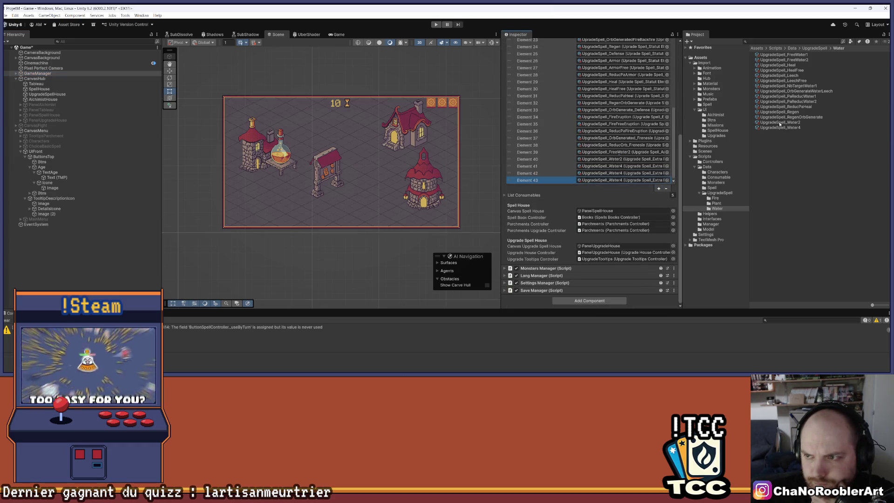
pyautogui.moveTo(794, 99); pyautogui.dragTo(622, 173)
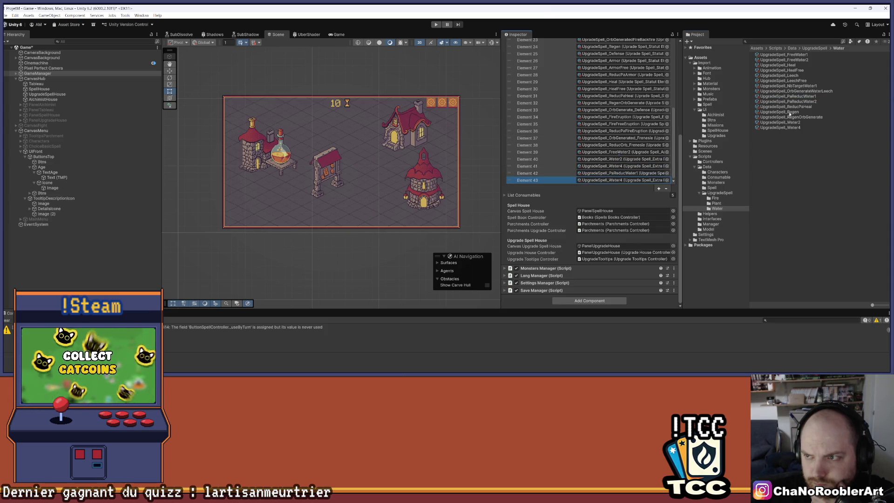
pyautogui.moveTo(797, 103); pyautogui.dragTo(611, 182)
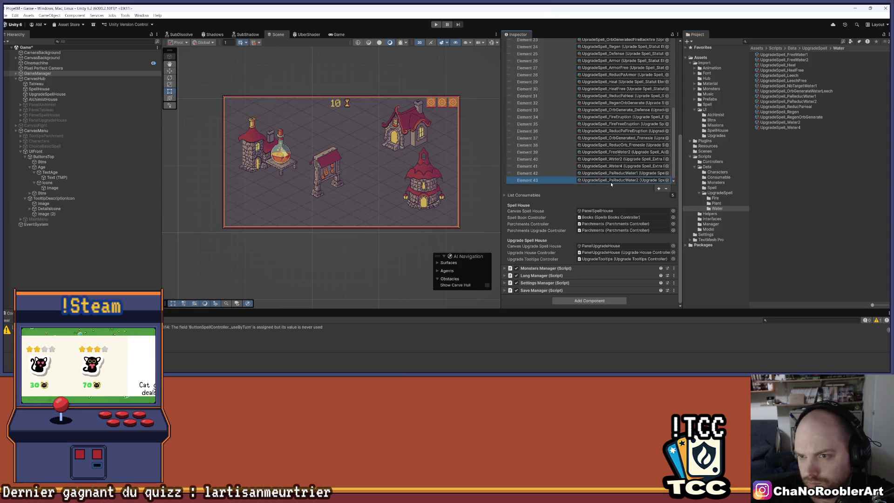
pyautogui.click(612, 196)
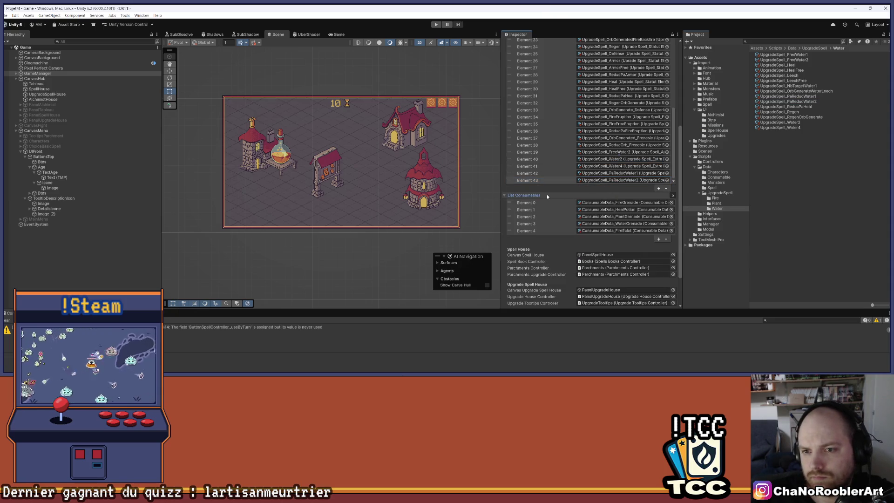
pyautogui.click(614, 180)
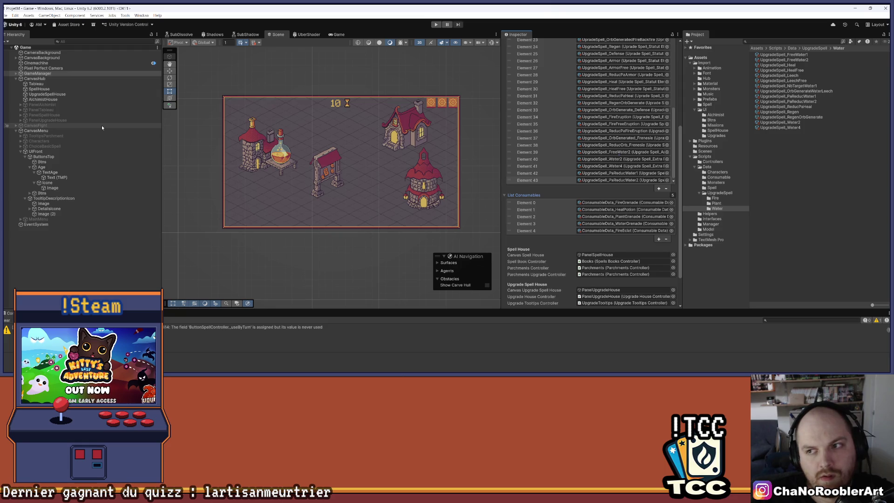
# In SpellData_multi, set element 5 to Pa Reduc_Water 1, Classic, and move it to element 3
pyautogui.click(713, 187)
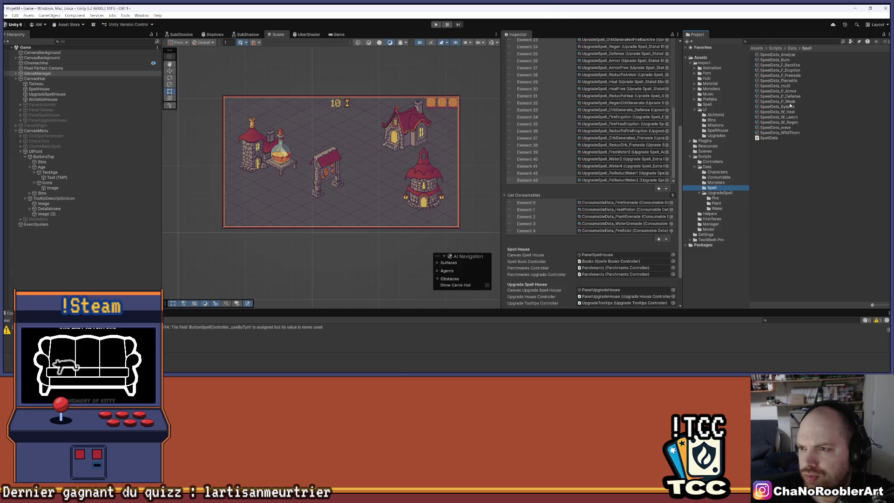
pyautogui.click(801, 86)
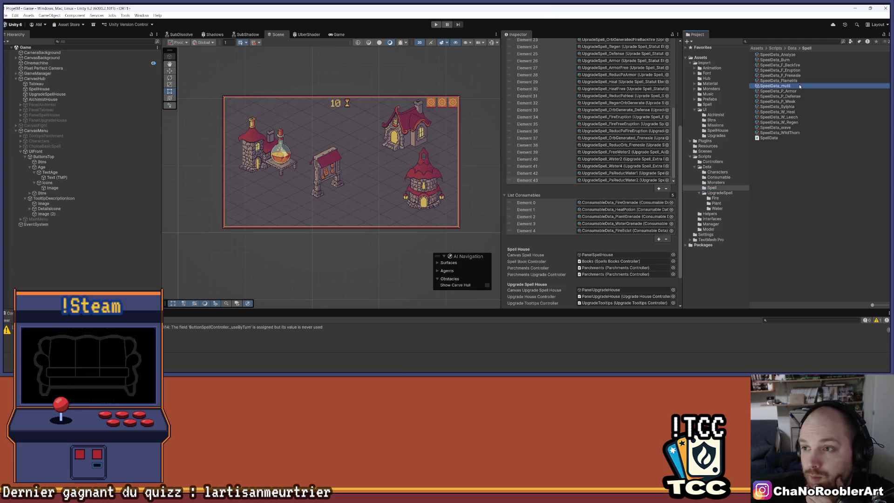
pyautogui.scroll(-2, 605, 187)
pyautogui.click(602, 248)
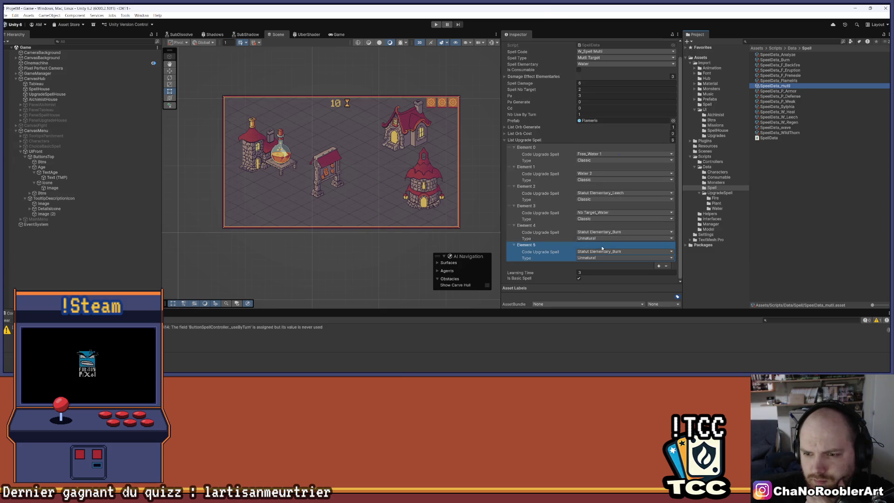
pyautogui.click(629, 251)
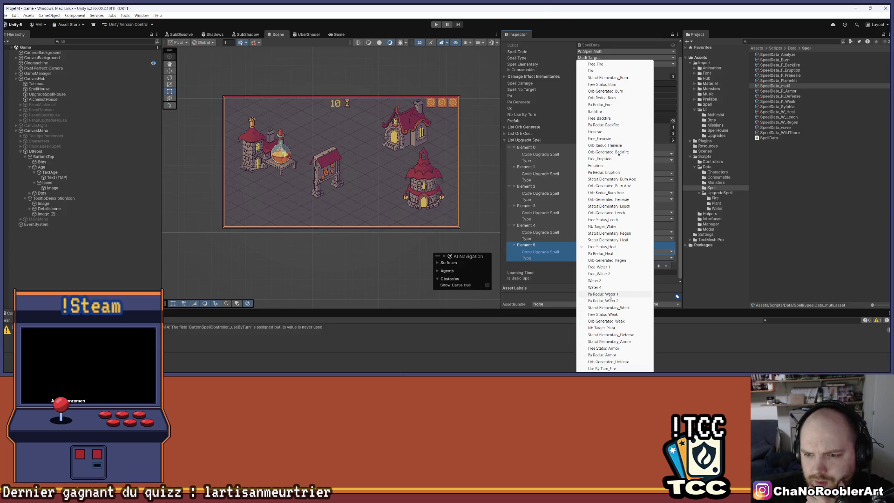
pyautogui.click(610, 294)
pyautogui.click(605, 258)
pyautogui.click(590, 264)
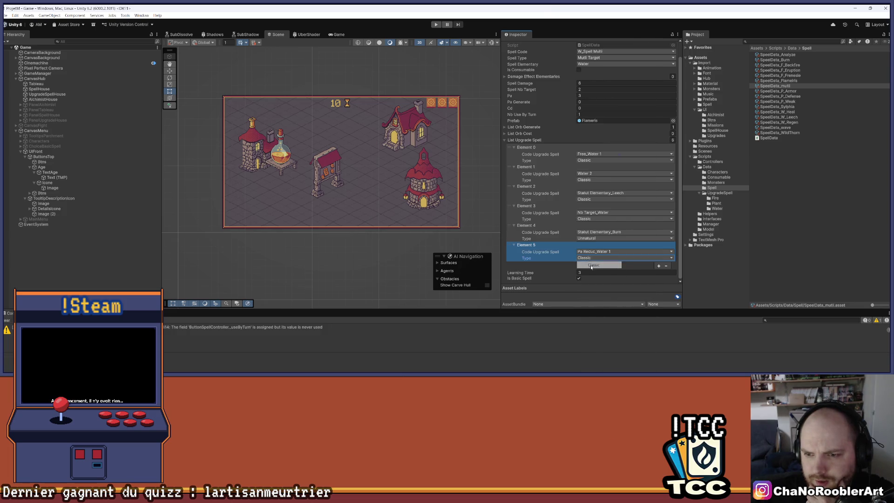
pyautogui.moveTo(534, 246); pyautogui.dragTo(531, 208)
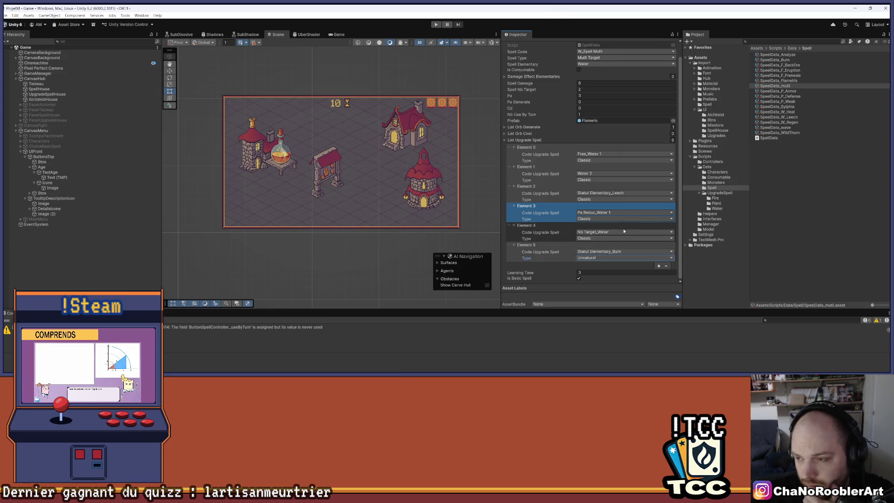
# Append three upgrade entries: Statut Elementary_Weak, Orb Generated_Weak and Orb Generated_Burn
pyautogui.click(658, 267)
pyautogui.click(628, 251)
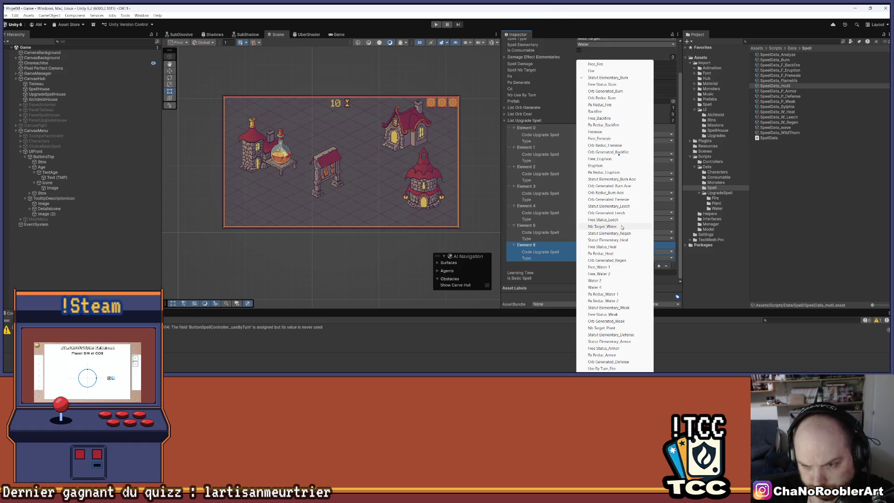
pyautogui.click(623, 307)
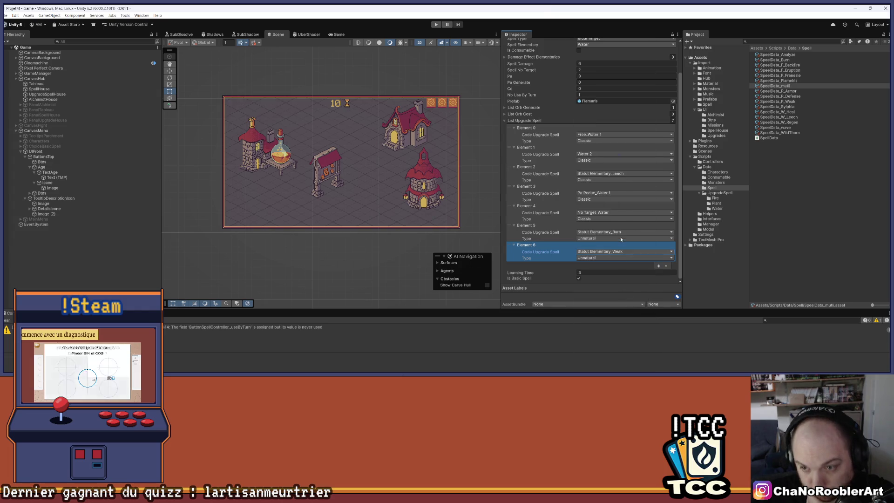
pyautogui.click(659, 266)
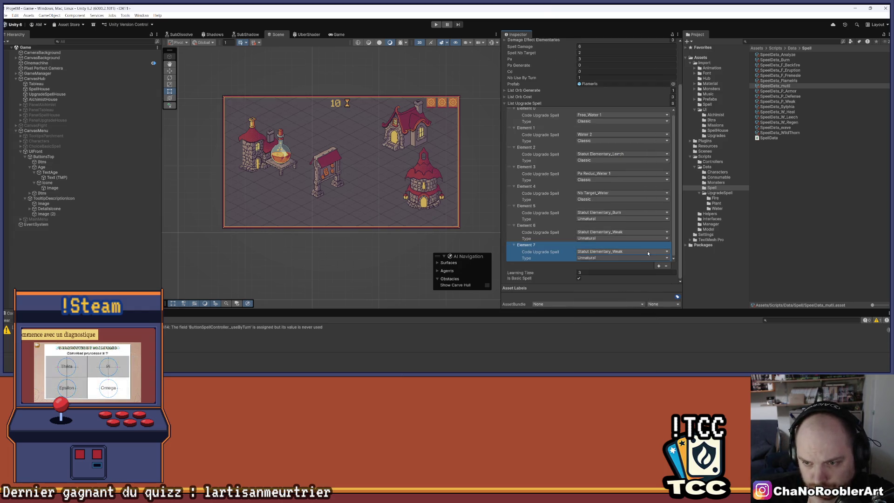
pyautogui.click(628, 254)
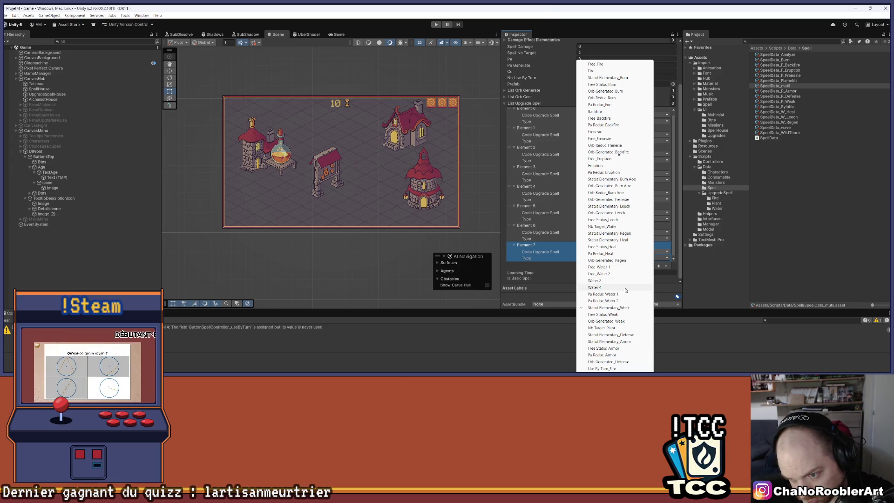
pyautogui.click(614, 321)
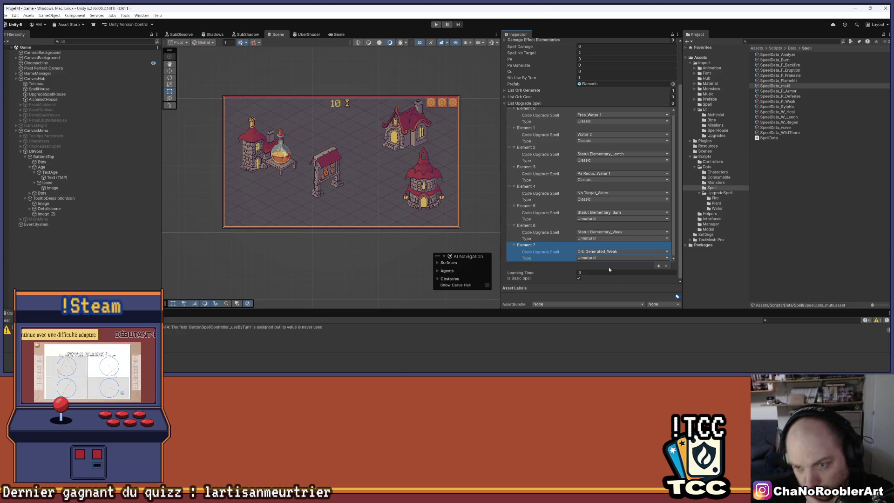
pyautogui.click(658, 266)
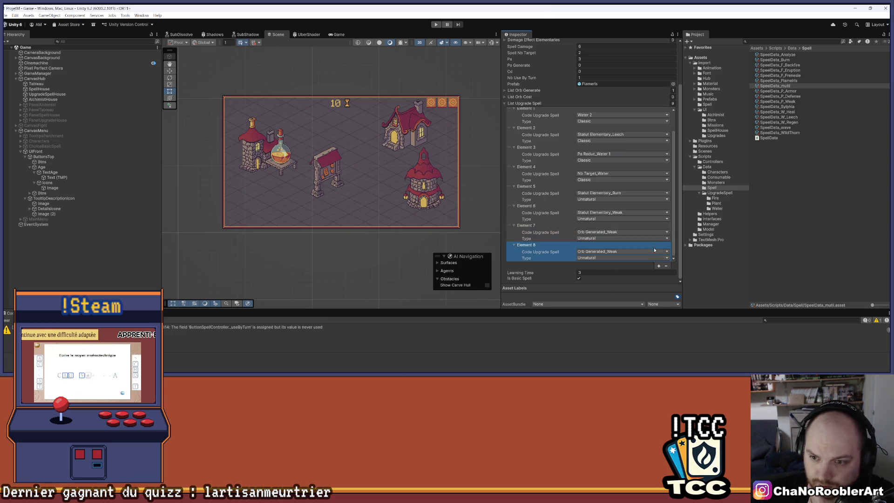
pyautogui.click(627, 252)
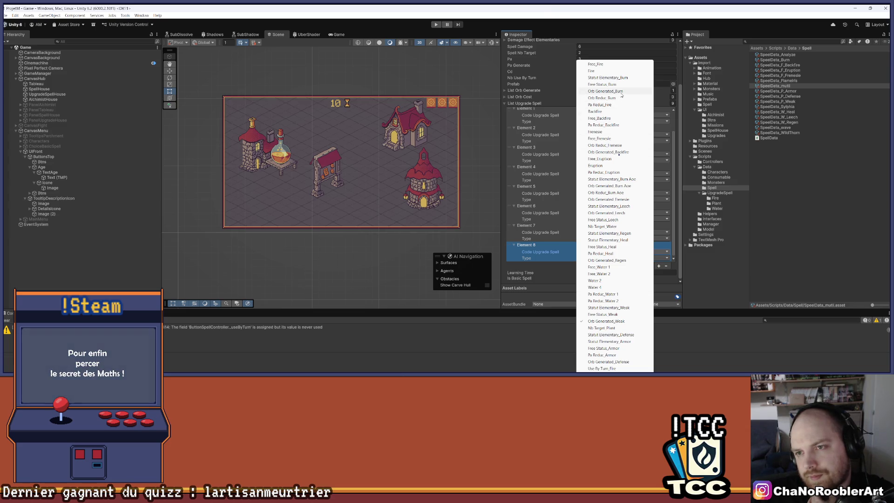
pyautogui.click(621, 92)
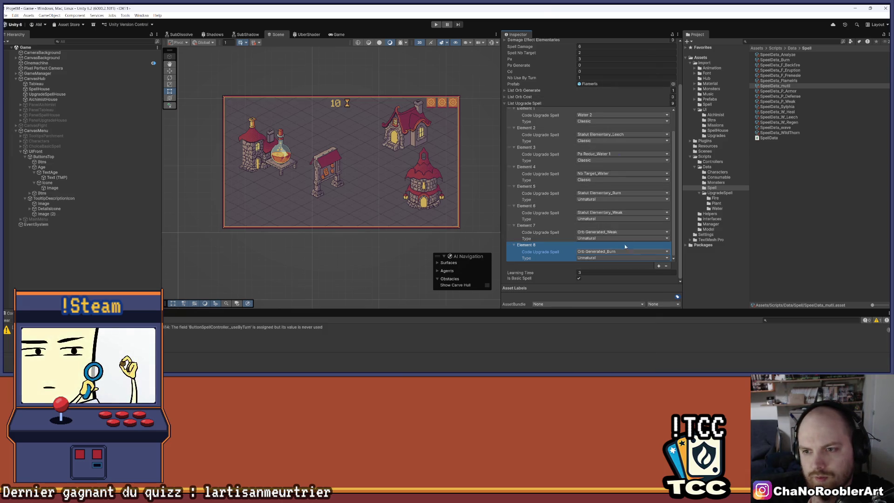
# Scroll through the Multi spell's Inspector to review the upgrade list
pyautogui.scroll(1, 629, 210)
pyautogui.scroll(1, 628, 209)
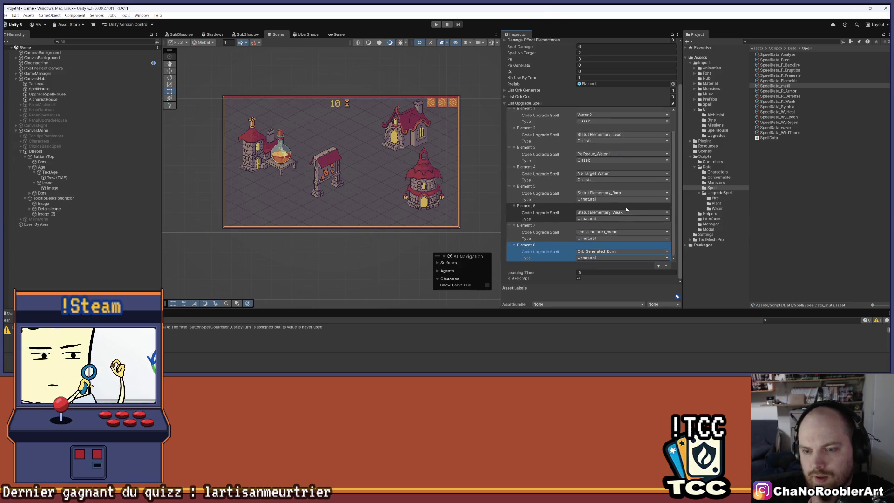
pyautogui.scroll(2, 623, 208)
pyautogui.scroll(-5, 622, 208)
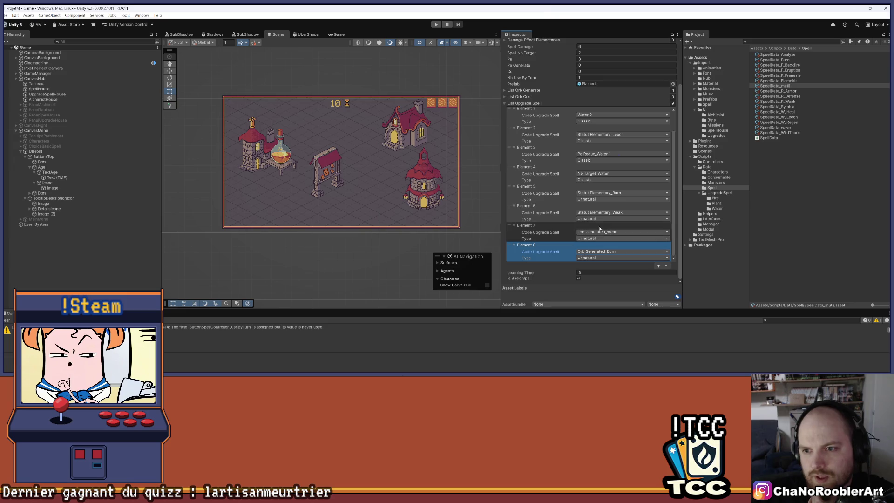
pyautogui.scroll(1, 590, 120)
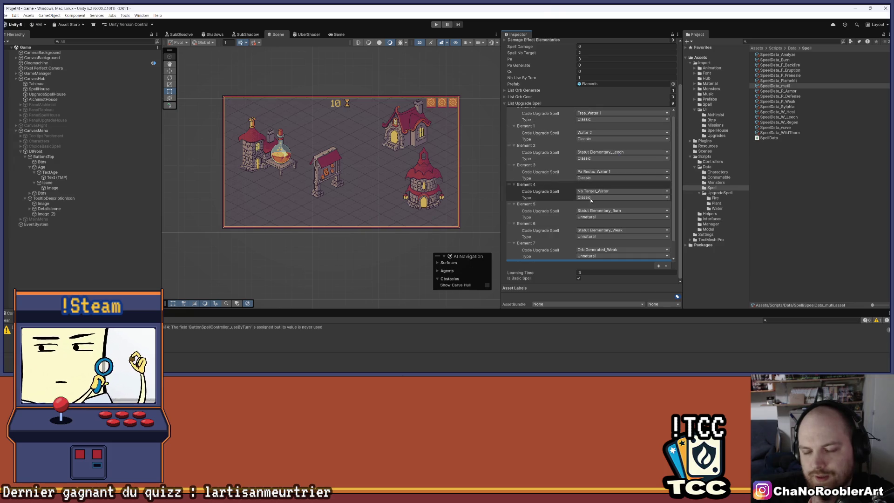
pyautogui.scroll(-1, 573, 186)
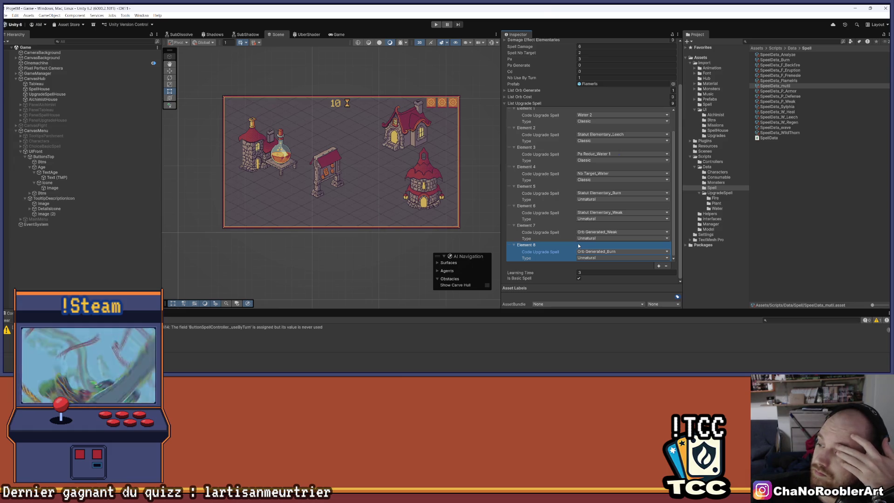
pyautogui.scroll(1, 579, 233)
pyautogui.scroll(-1, 585, 219)
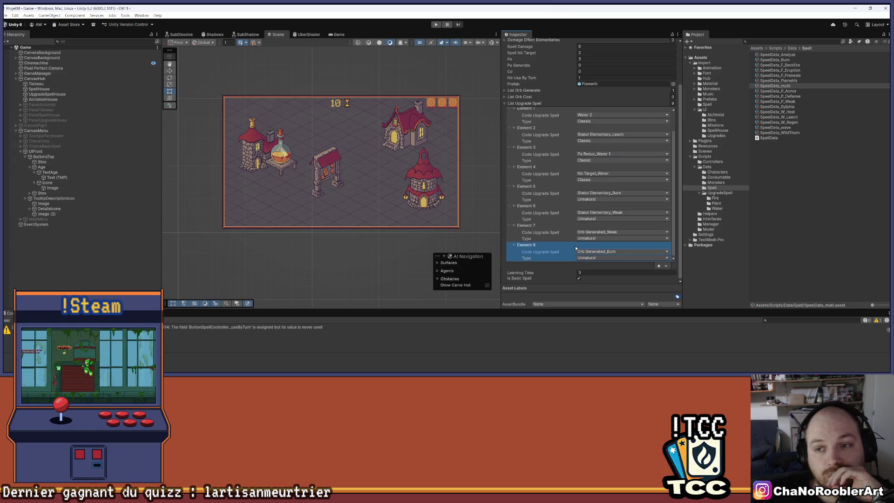
# Collapse the Multi upgrade list, cancel the accidental New Scene dialog, and select the Plant Armor spell data
pyautogui.click(505, 103)
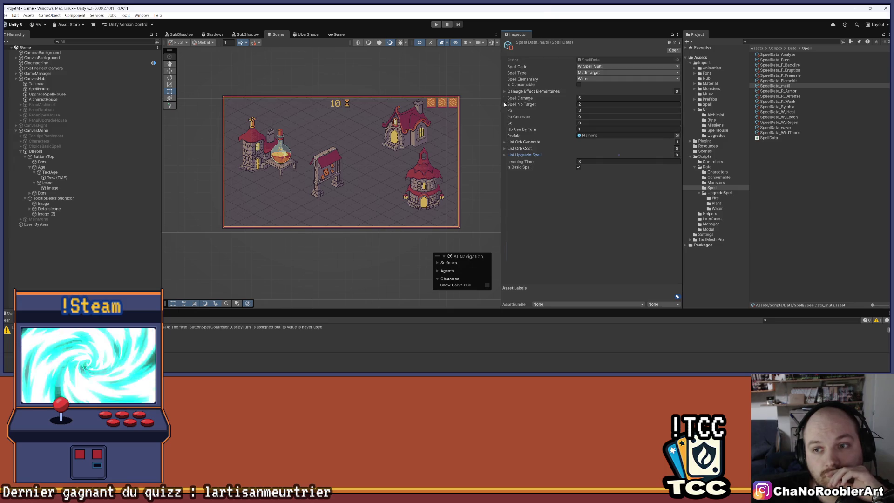
pyautogui.click(6, 15)
pyautogui.click(10, 24)
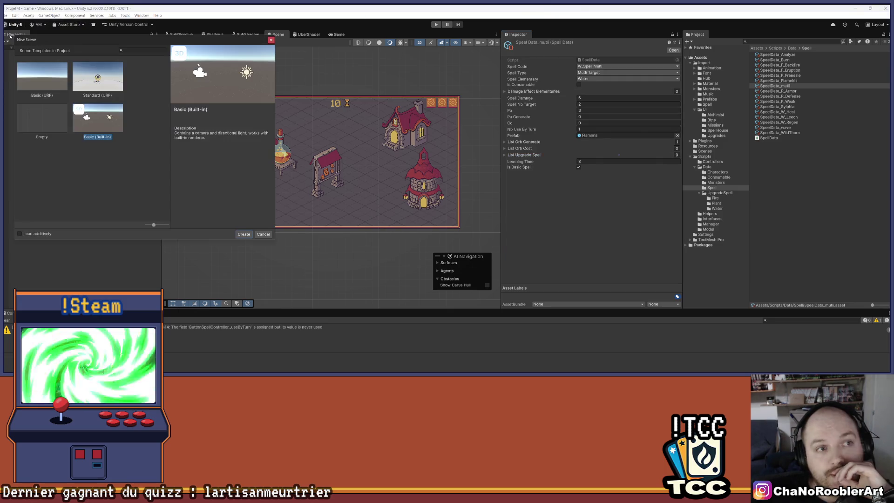
pyautogui.click(271, 39)
pyautogui.click(4, 15)
pyautogui.click(18, 46)
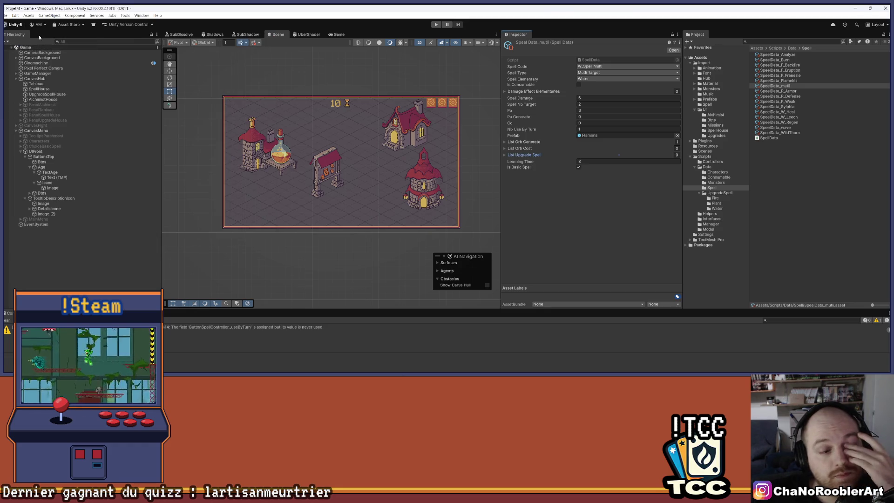
pyautogui.click(791, 91)
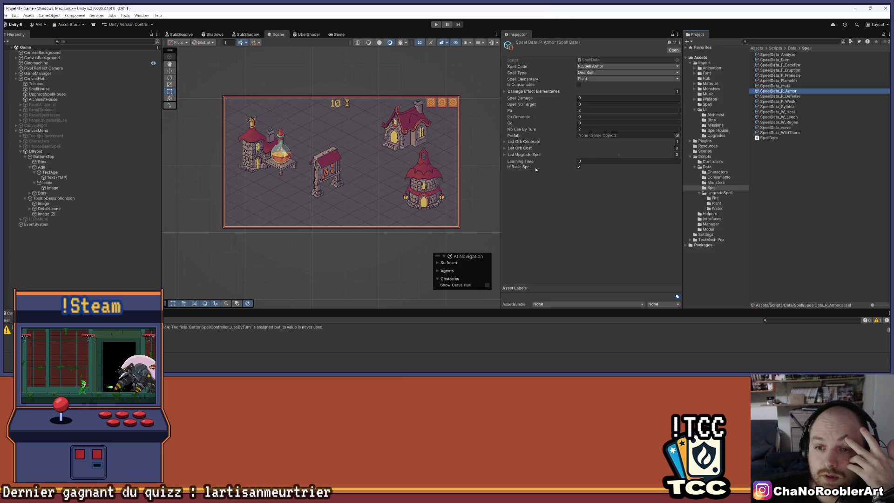
# Add a first upgrade entry, Statut Elementary_Armor, to the Plant Armor spell's upgrade list
pyautogui.click(505, 142)
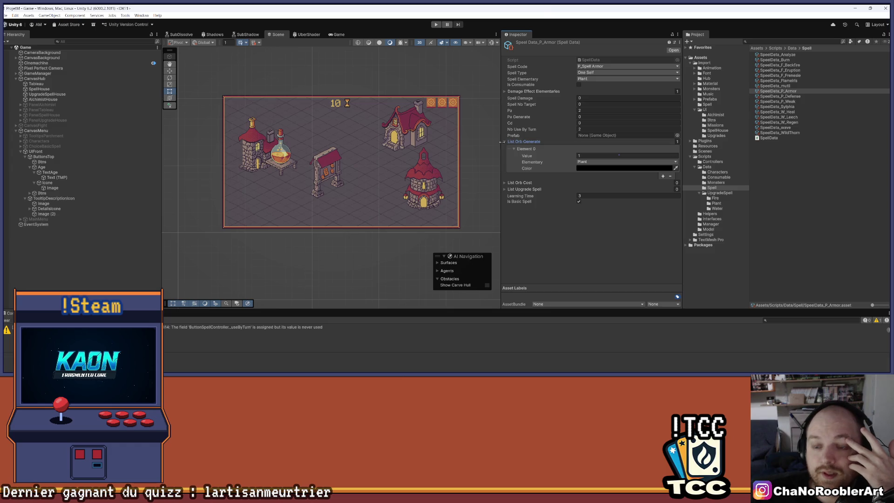
pyautogui.click(505, 142)
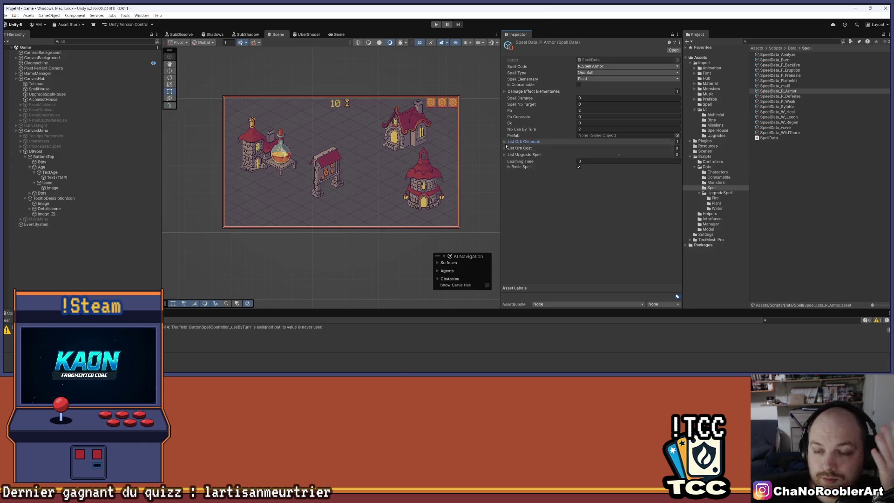
pyautogui.click(505, 148)
pyautogui.click(504, 148)
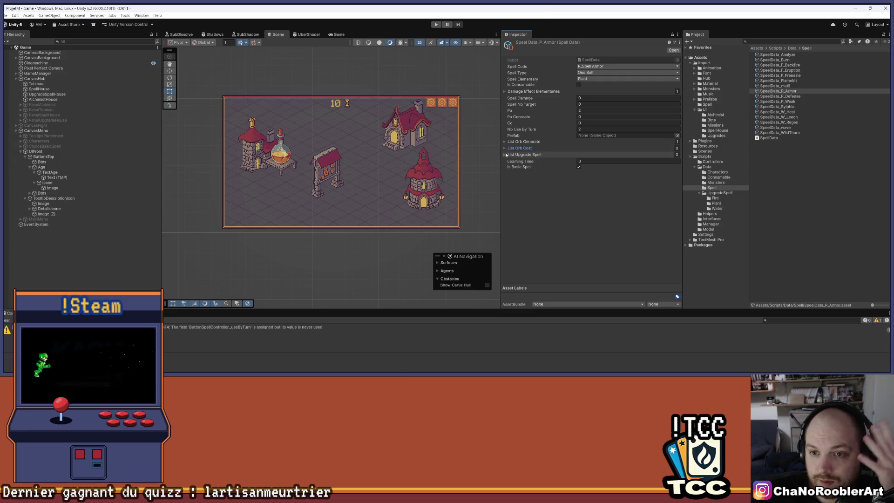
pyautogui.click(509, 155)
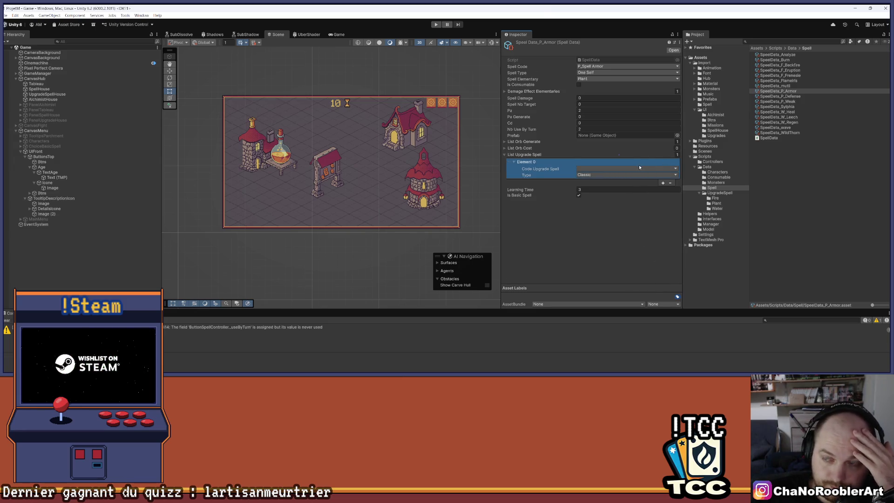
pyautogui.click(640, 167)
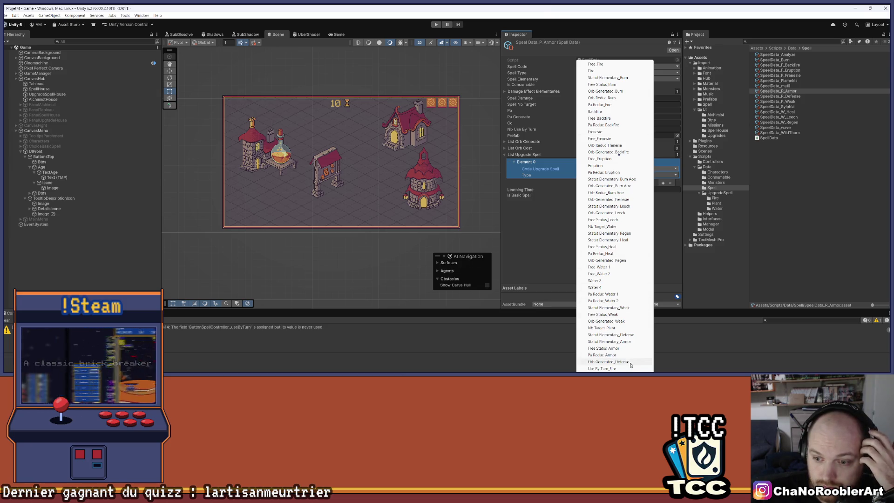
pyautogui.click(613, 343)
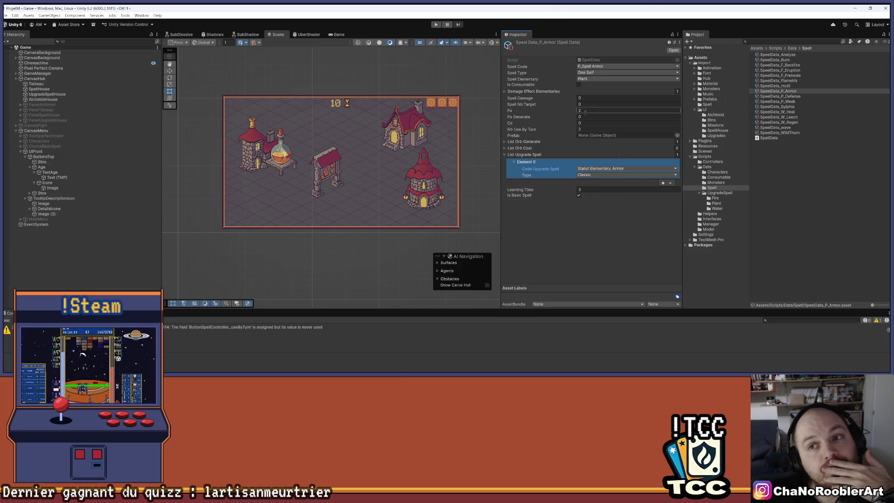
pyautogui.click(503, 92)
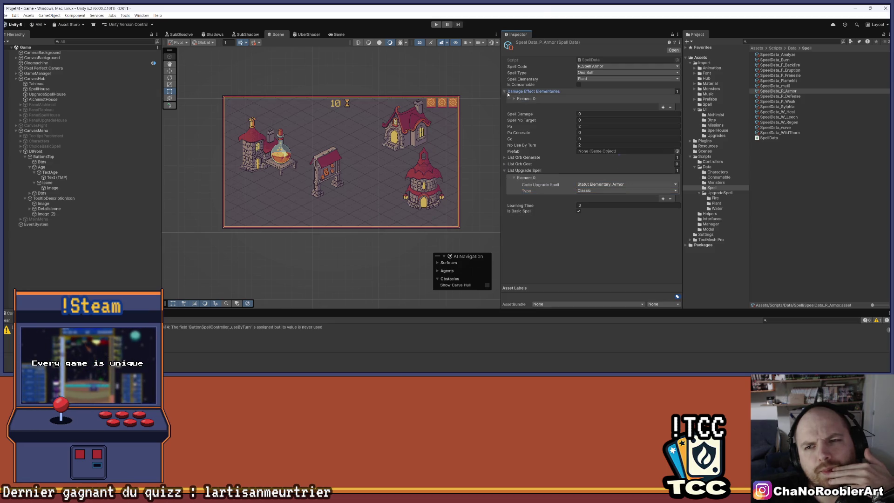
# Expand the first damage effect and add a second upgrade entry set to Free Status_Armor
pyautogui.click(514, 99)
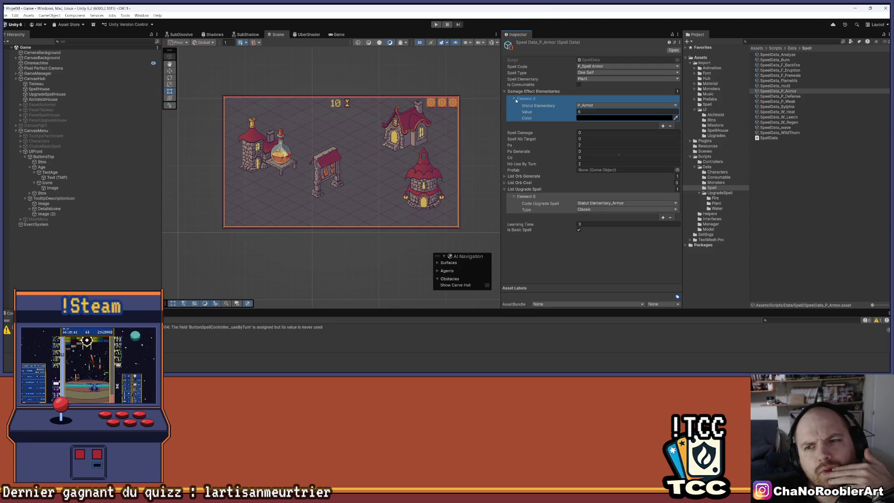
pyautogui.click(515, 100)
pyautogui.click(516, 99)
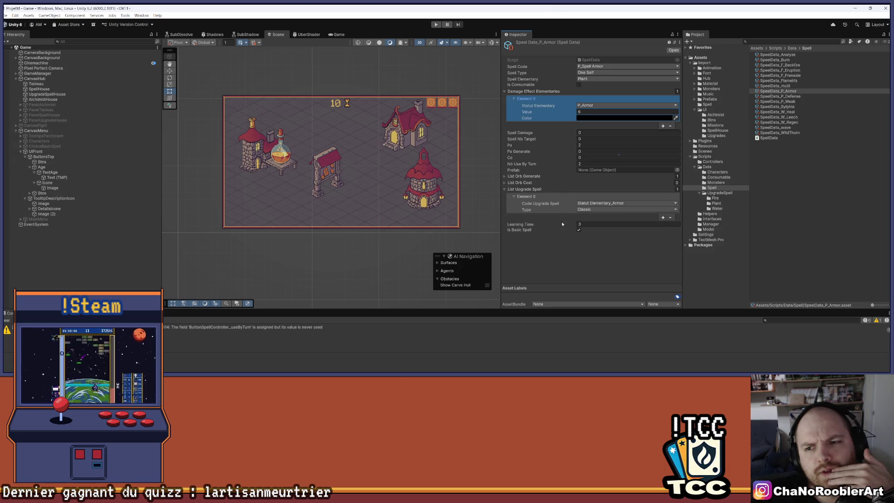
pyautogui.click(663, 218)
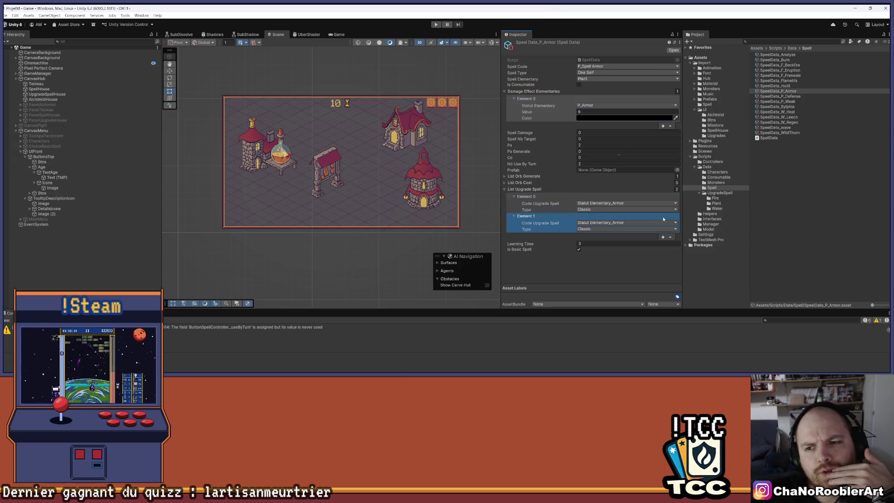
pyautogui.click(621, 223)
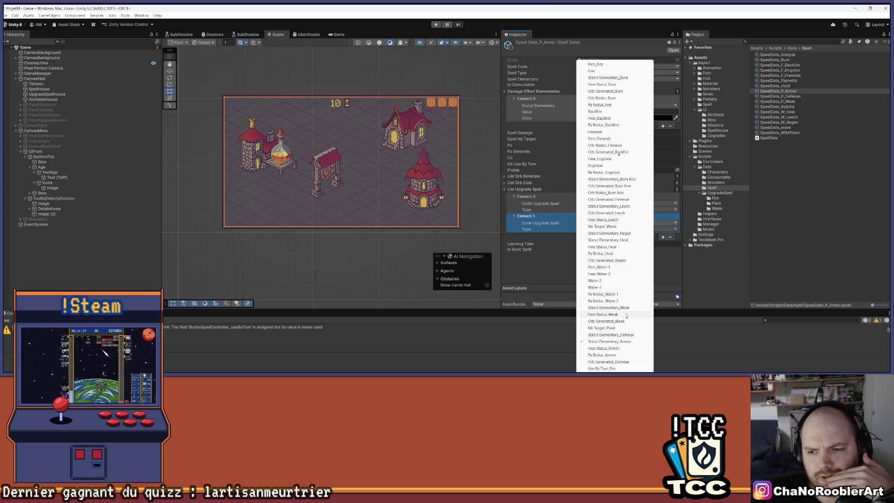
pyautogui.click(619, 348)
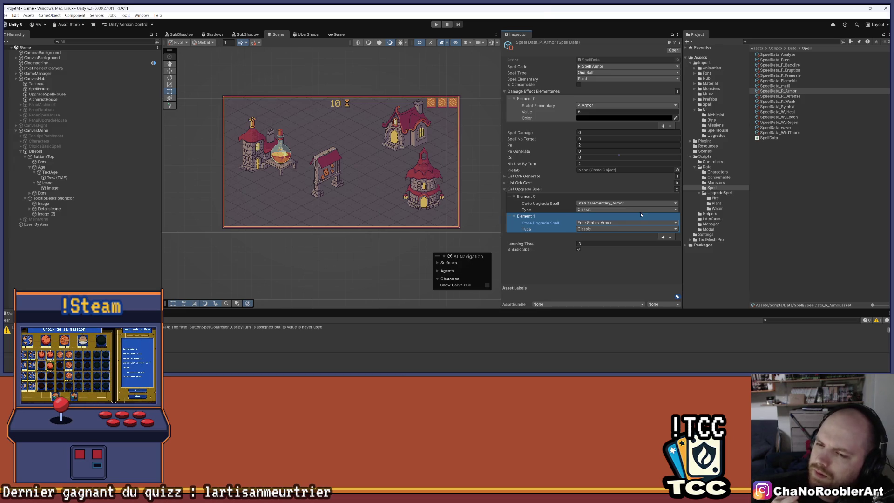
# Add a third upgrade entry, Statut Elementary_Defense, plus a fourth entry
pyautogui.click(662, 236)
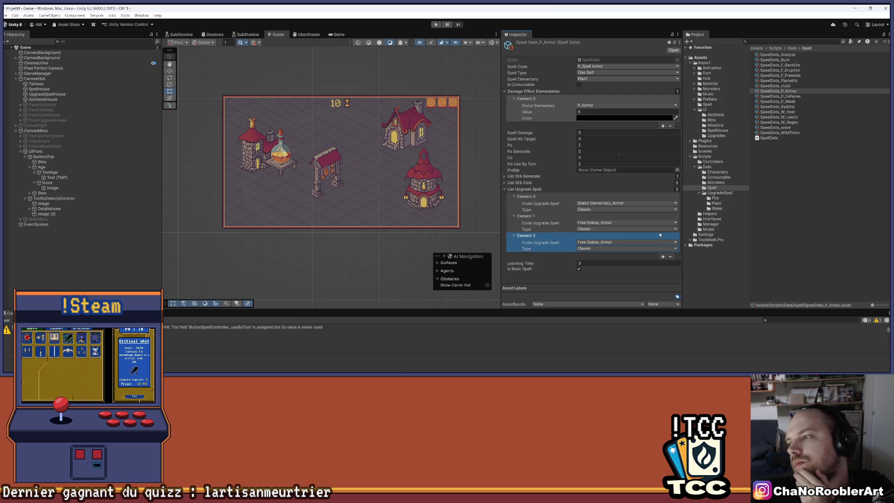
pyautogui.click(626, 242)
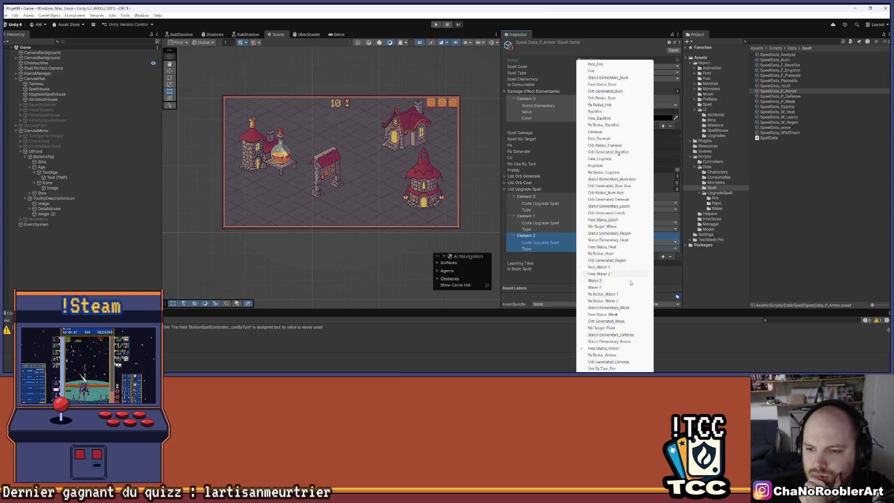
pyautogui.click(623, 335)
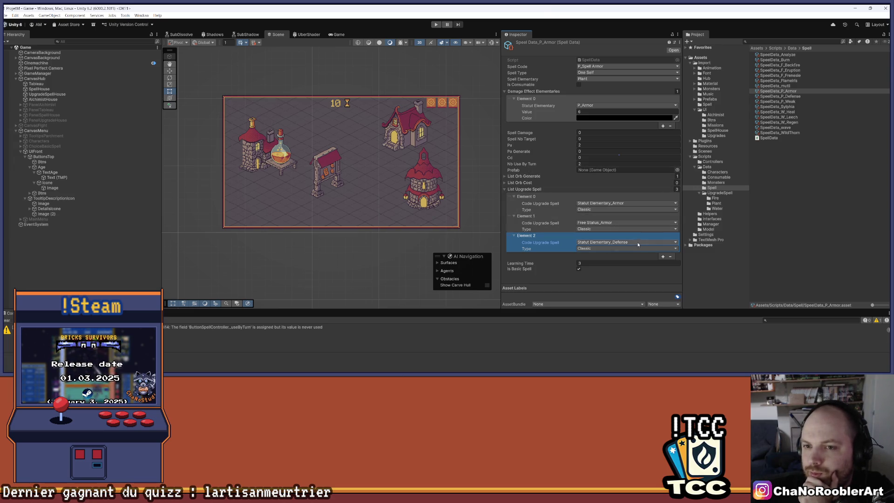
pyautogui.click(663, 256)
pyautogui.click(617, 262)
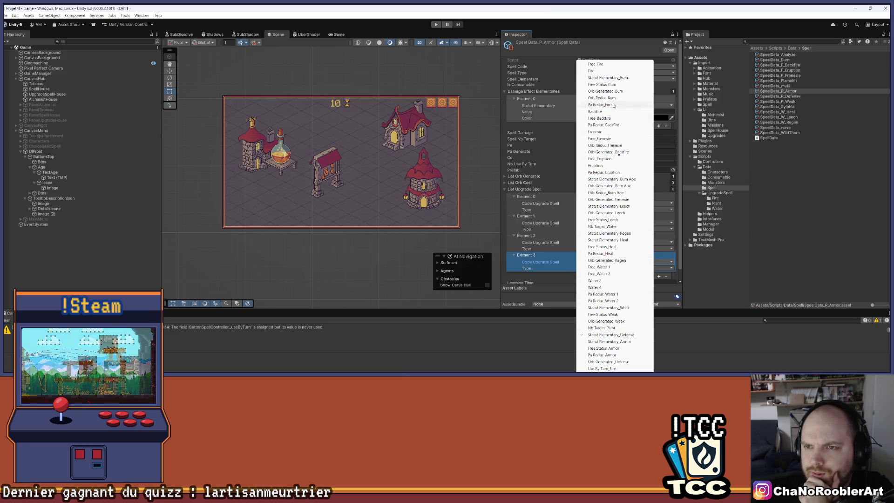
pyautogui.click(790, 219)
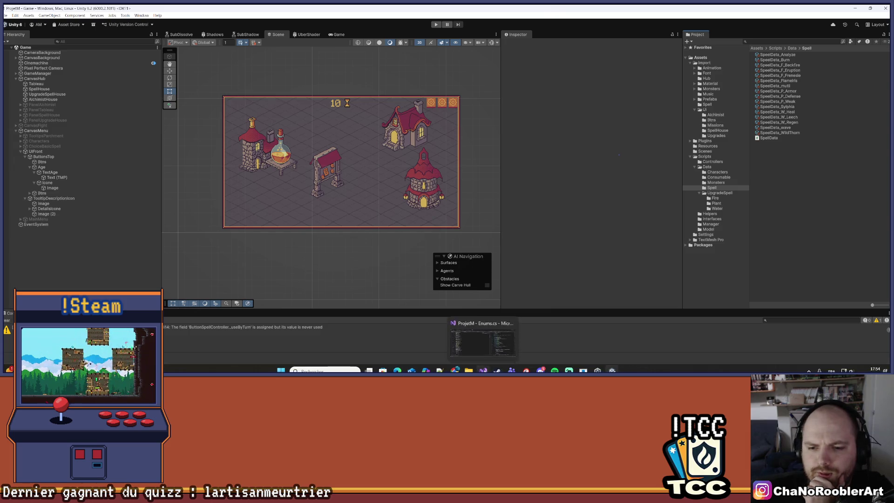
pyautogui.click(483, 371)
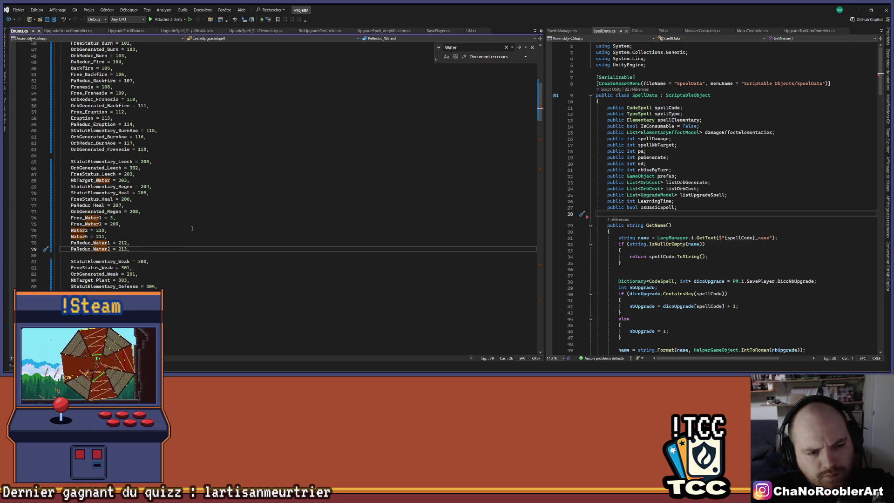
pyautogui.hotkey('alt', 'Tab')
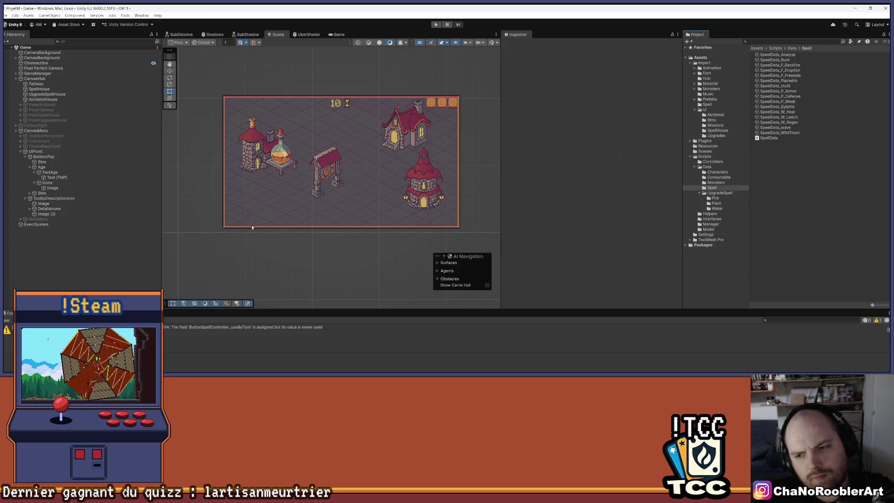
# Browse the Project folders to the Plant upgrade spell assets, then switch to Visual Studio
pyautogui.click(726, 193)
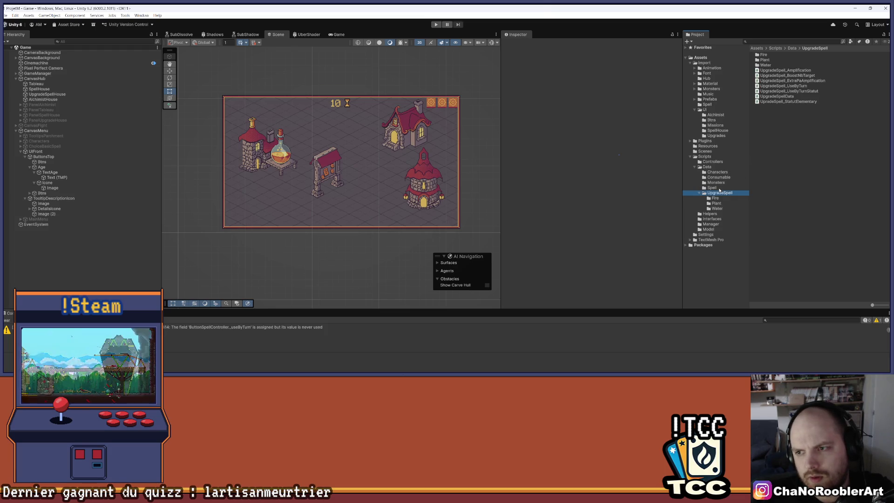
pyautogui.click(719, 189)
pyautogui.click(718, 167)
pyautogui.click(716, 156)
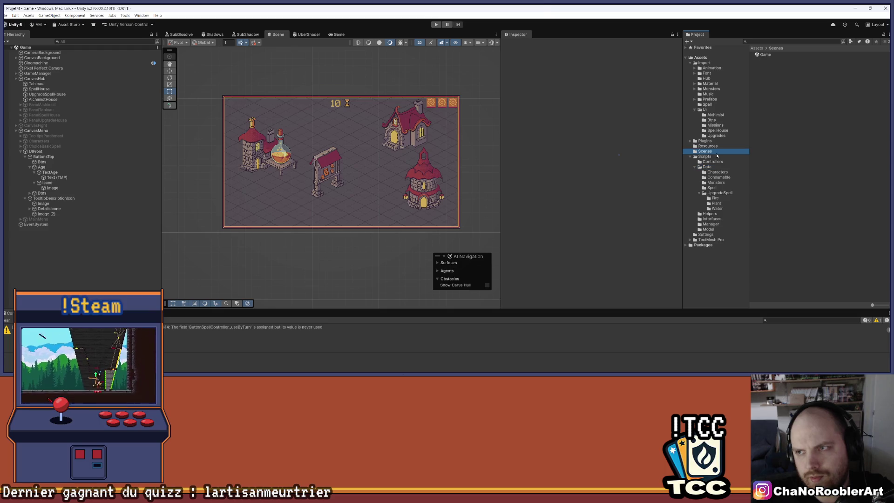
pyautogui.click(715, 167)
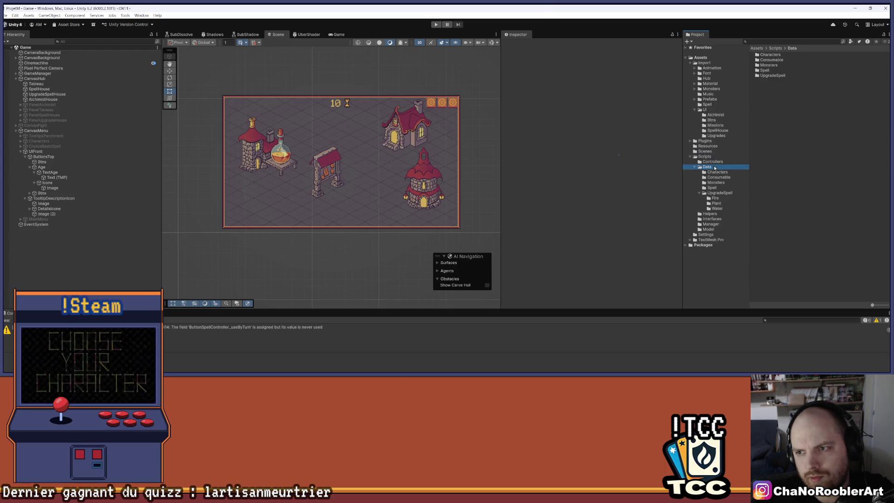
pyautogui.click(717, 193)
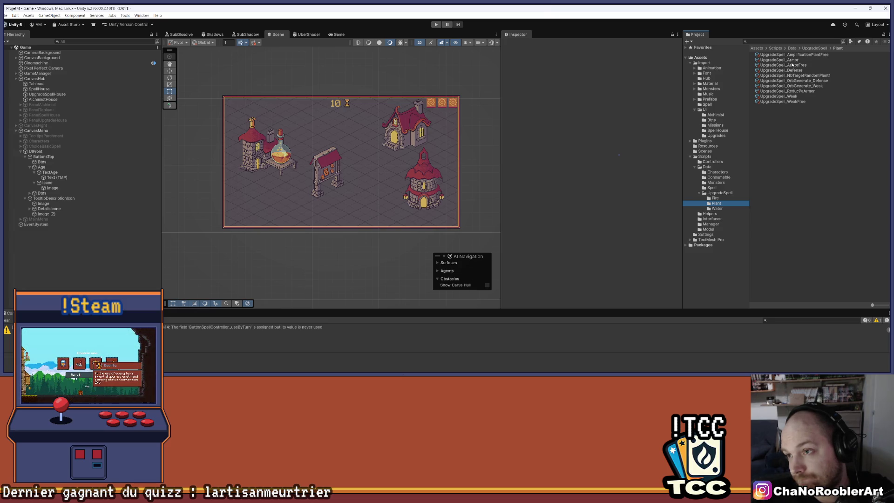
pyautogui.moveTo(549, 371)
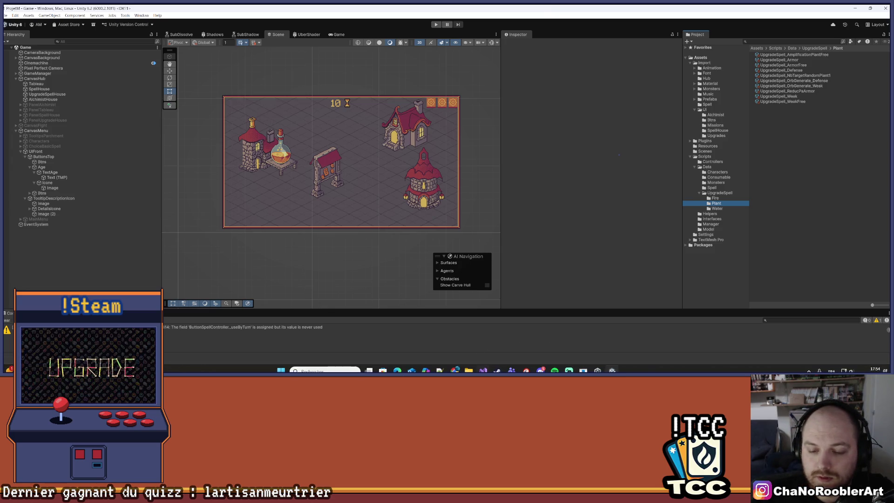
pyautogui.hotkey('alt', 'Tab')
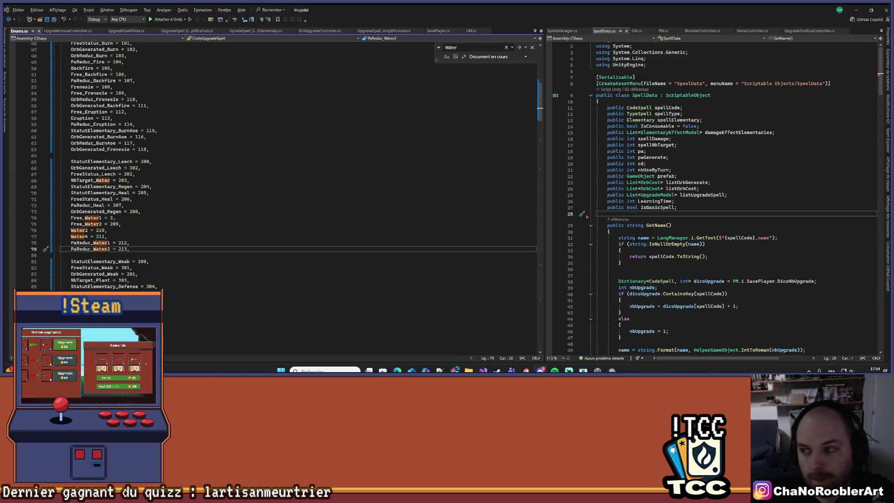
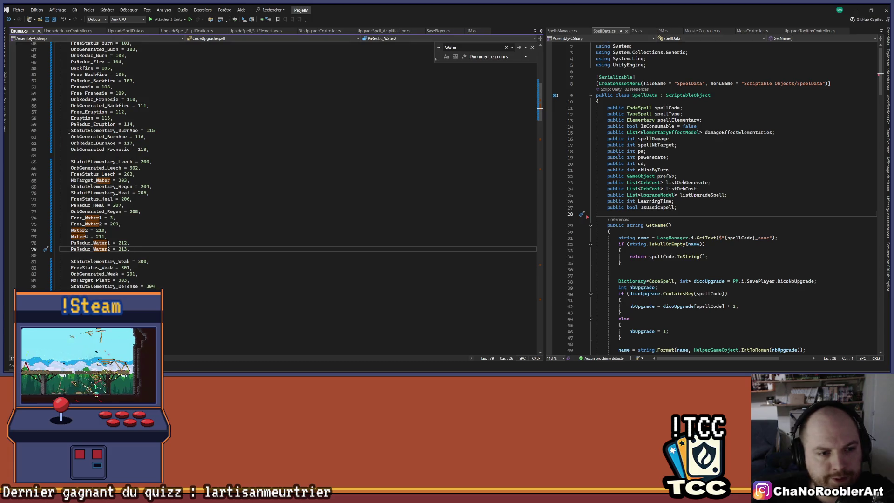
# Add a UseByTurn_Armor entry on a new line after line 89 in Enums.cs, then return to Unity
pyautogui.click(378, 313)
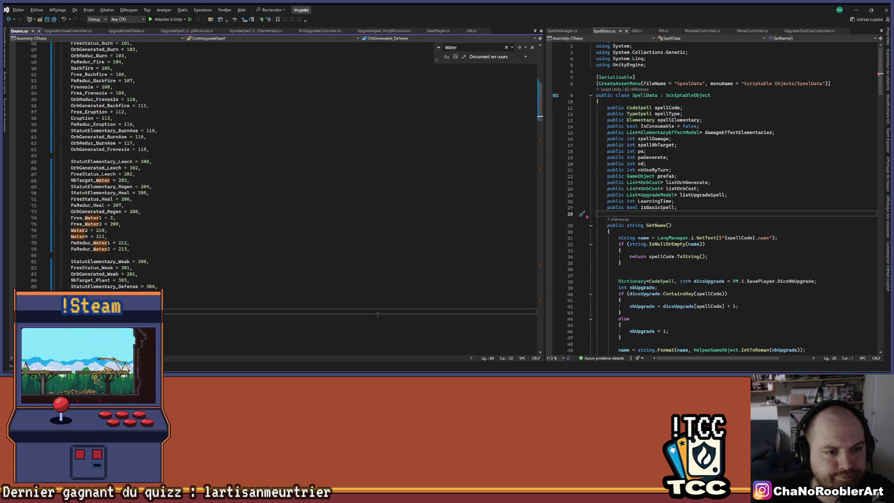
pyautogui.press('Return')
pyautogui.scroll(-1, 243, 276)
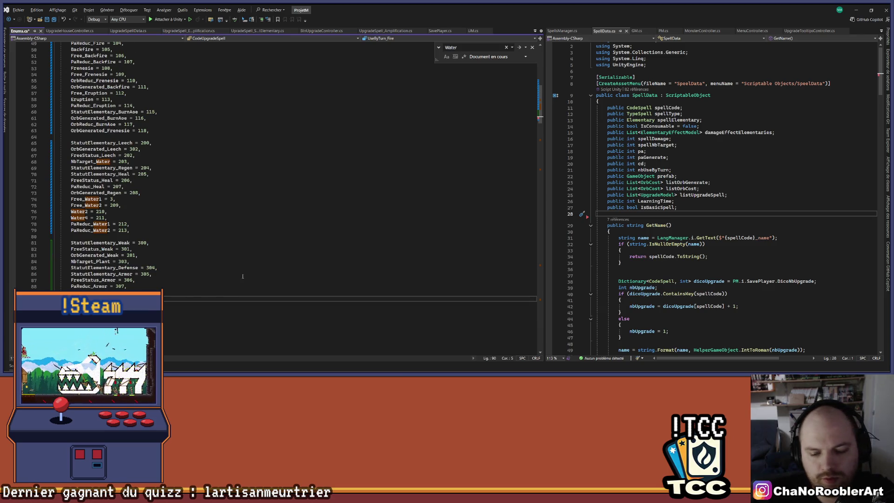
pyautogui.write('erB')
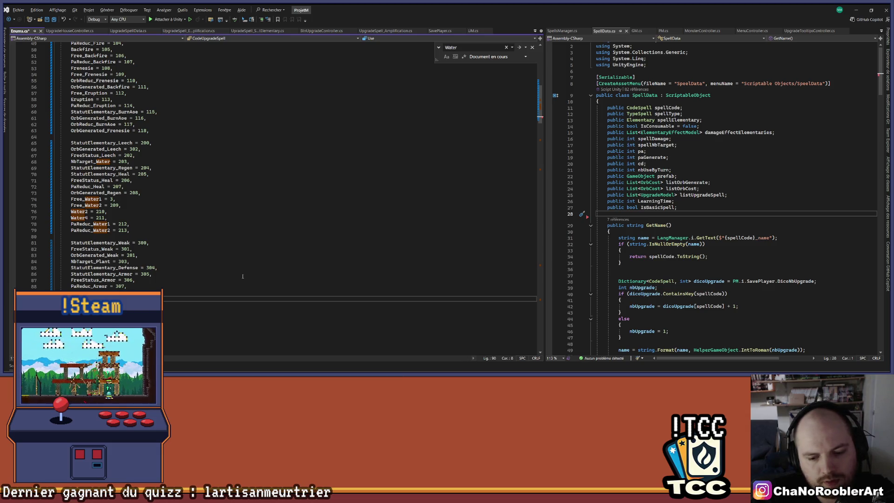
pyautogui.write('B')
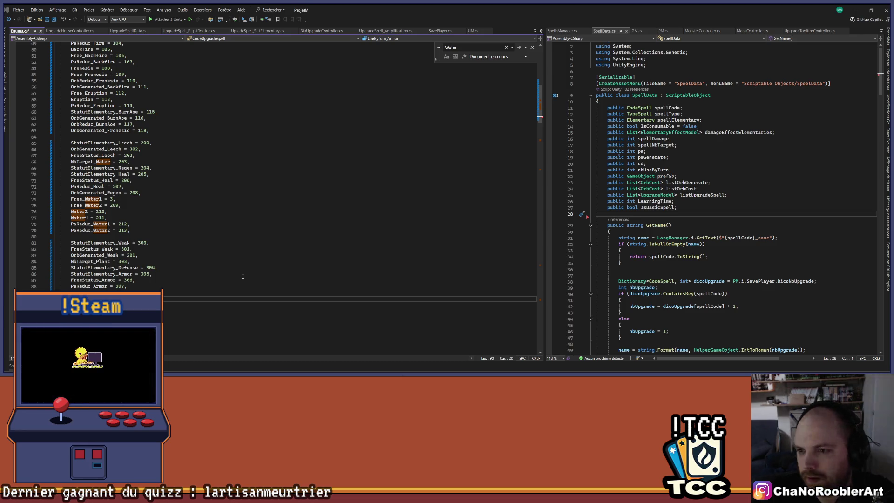
pyautogui.moveTo(447, 372)
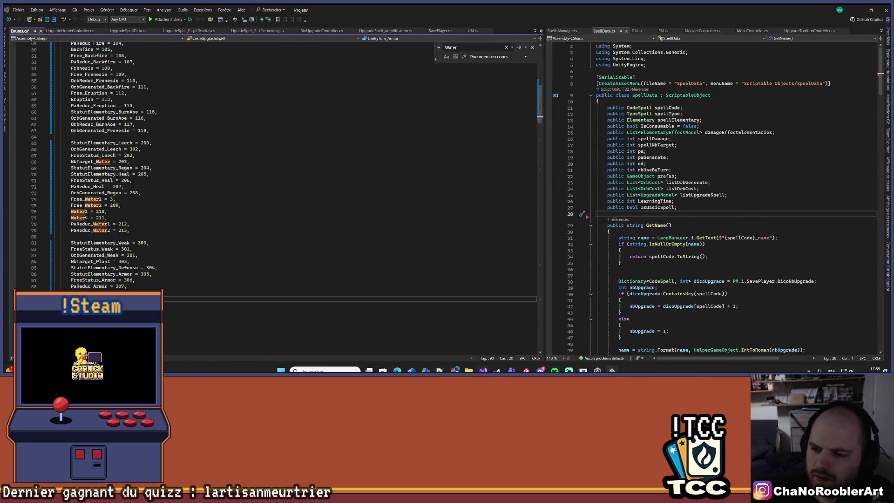
pyautogui.click(647, 326)
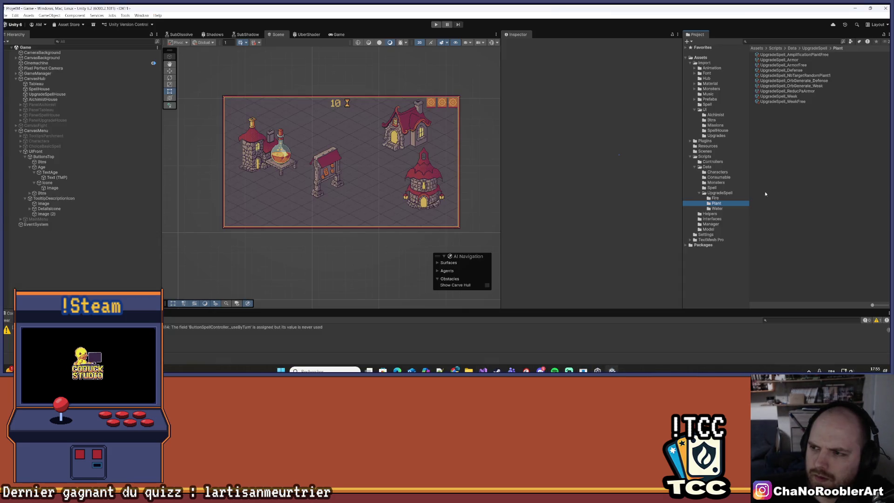
# Rename the SpeelData_mutli spell asset to SpeelData_W_mutli
pyautogui.click(722, 188)
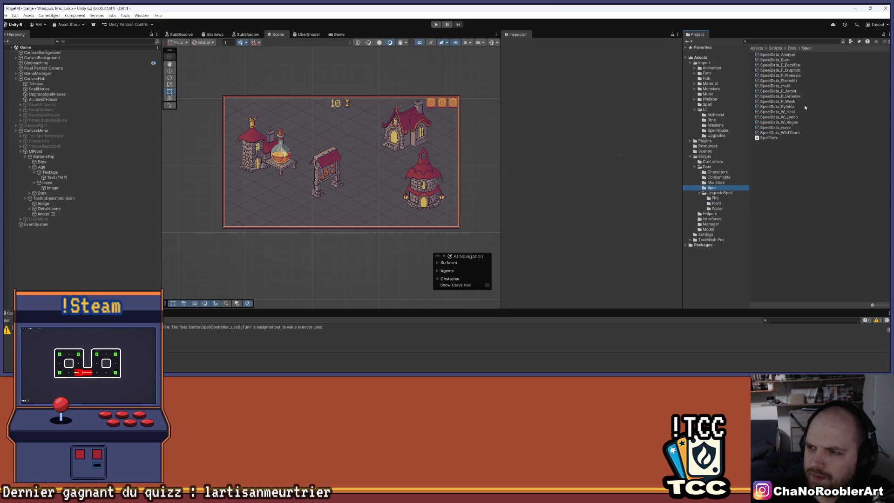
pyautogui.rightClick(789, 87)
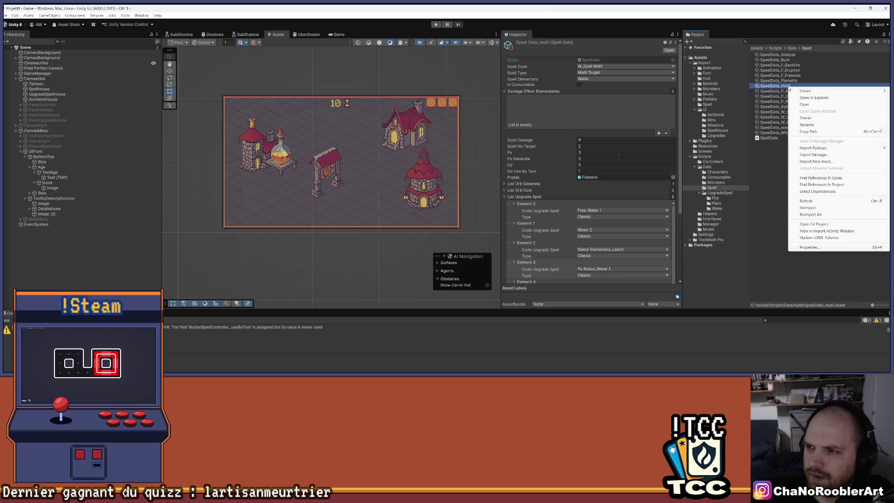
pyautogui.click(816, 122)
pyautogui.hotkey('ctrl', 'Left')
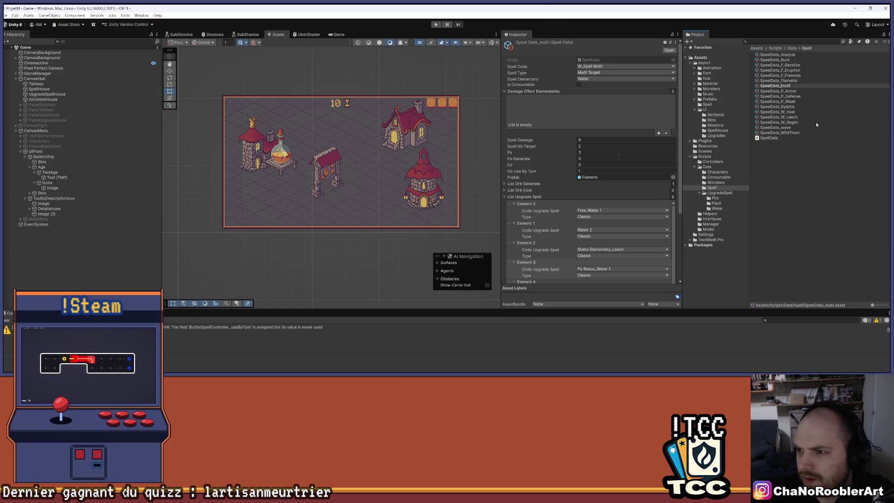
pyautogui.write('W')
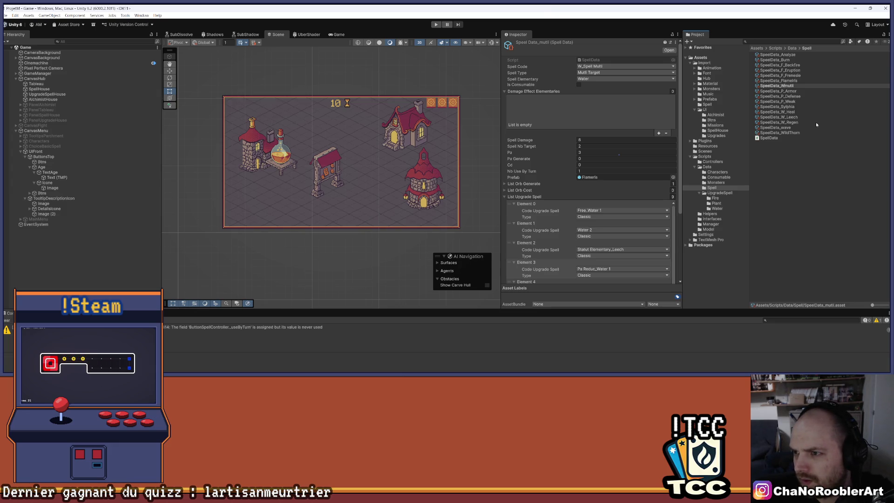
pyautogui.write('_')
pyautogui.press('Return')
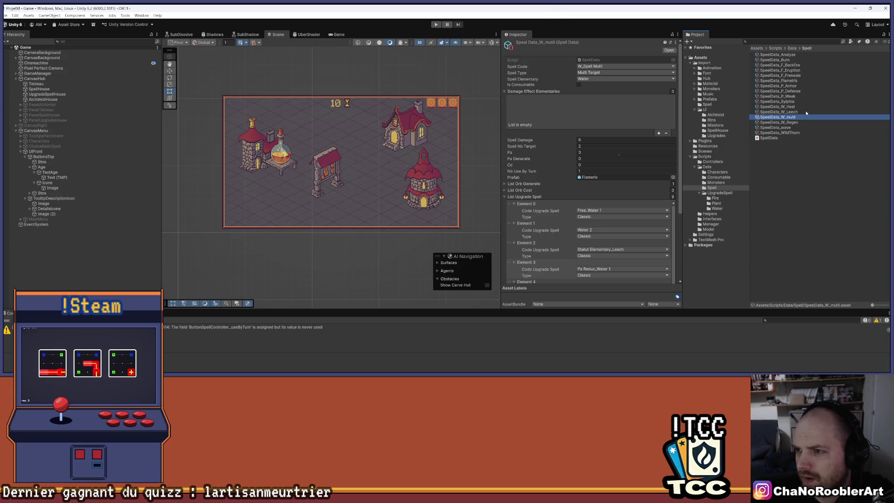
pyautogui.click(794, 86)
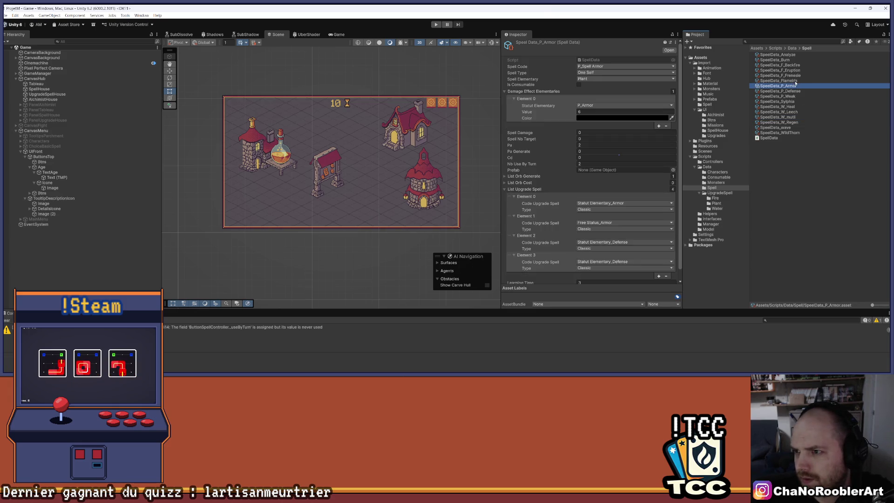
# Rename the Flameiris spell asset to SpeelData_F_Flameiris, fixing a stray 8 in the name
pyautogui.rightClick(796, 80)
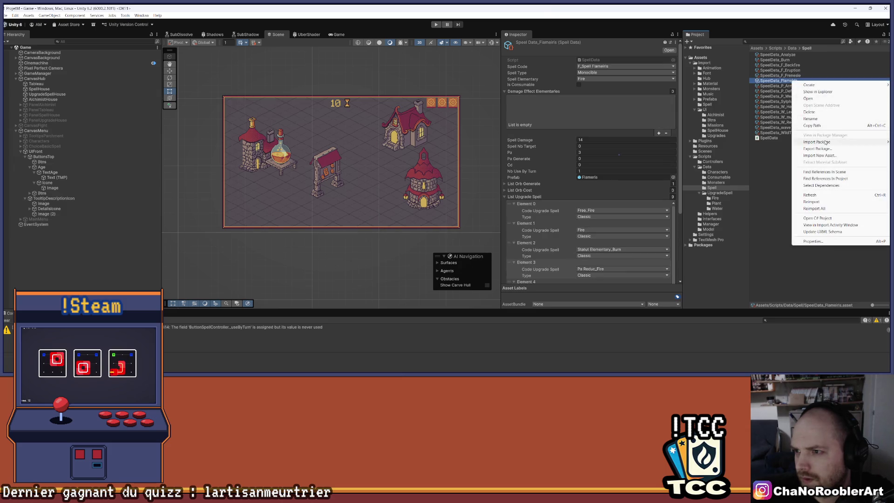
pyautogui.click(814, 119)
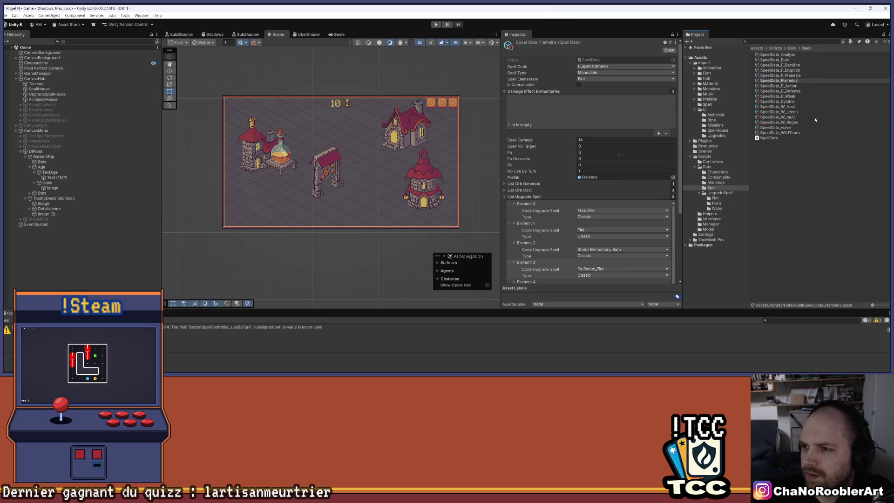
pyautogui.write('8F')
pyautogui.press('Return')
pyautogui.rightClick(778, 66)
pyautogui.click(795, 97)
pyautogui.press('Escape')
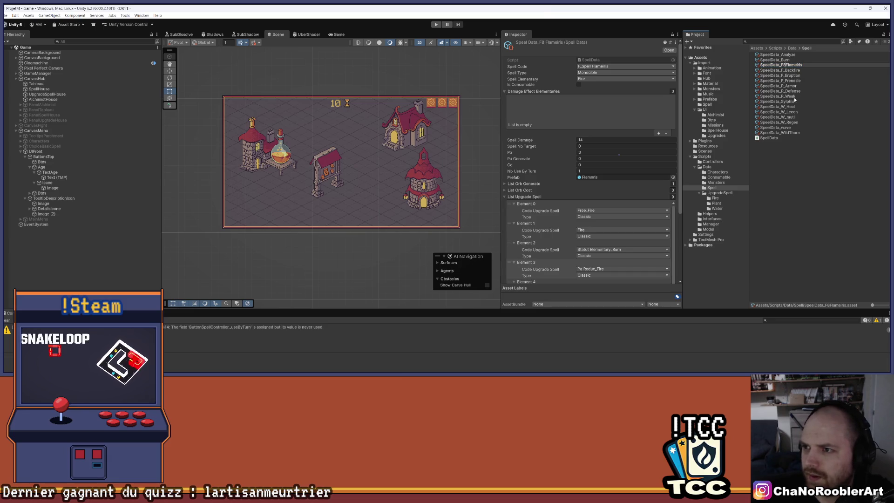
pyautogui.press('BackSpace')
pyautogui.write('_')
pyautogui.press('Return')
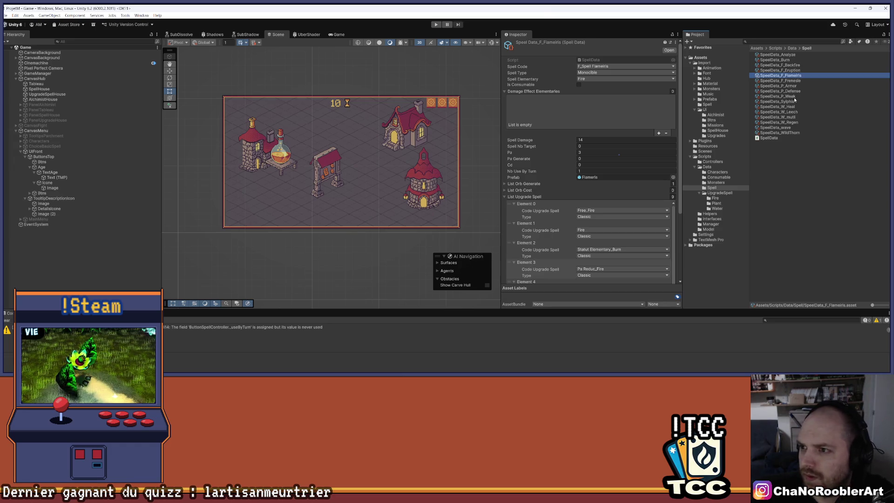
# Review the SpeelData_P_Armor spell data, then go back to Visual Studio
pyautogui.click(789, 87)
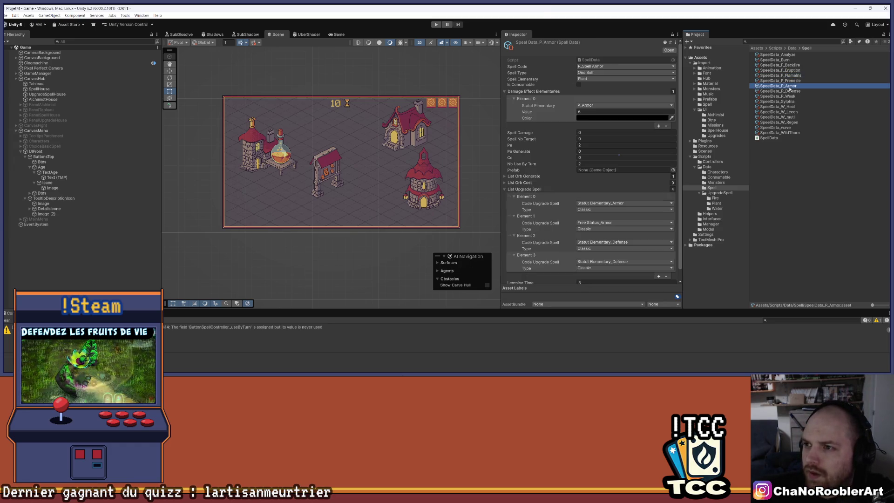
pyautogui.scroll(-1, 591, 185)
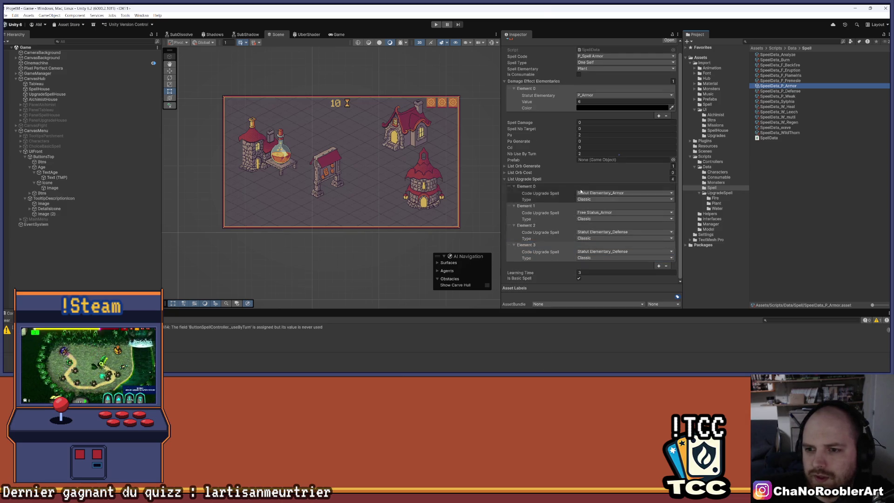
pyautogui.click(483, 372)
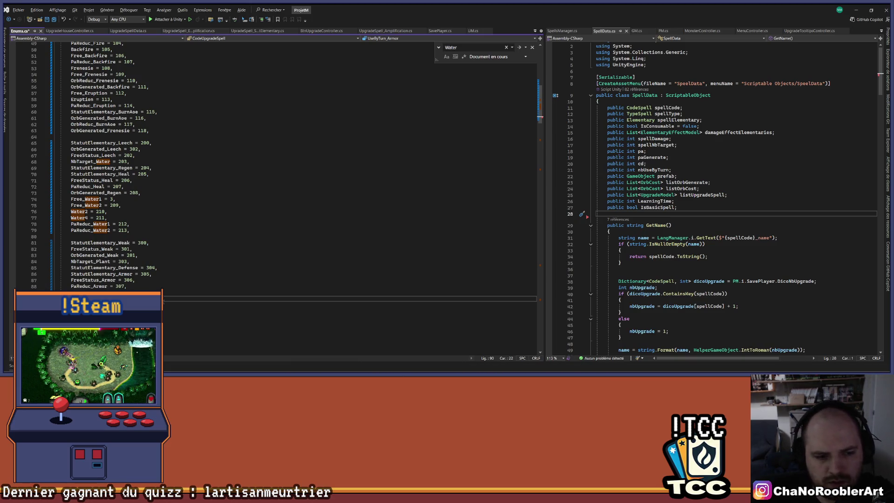
# Give UseByTurn_Armor the value 3, save Enums.cs, and return to Unity
pyautogui.write('=')
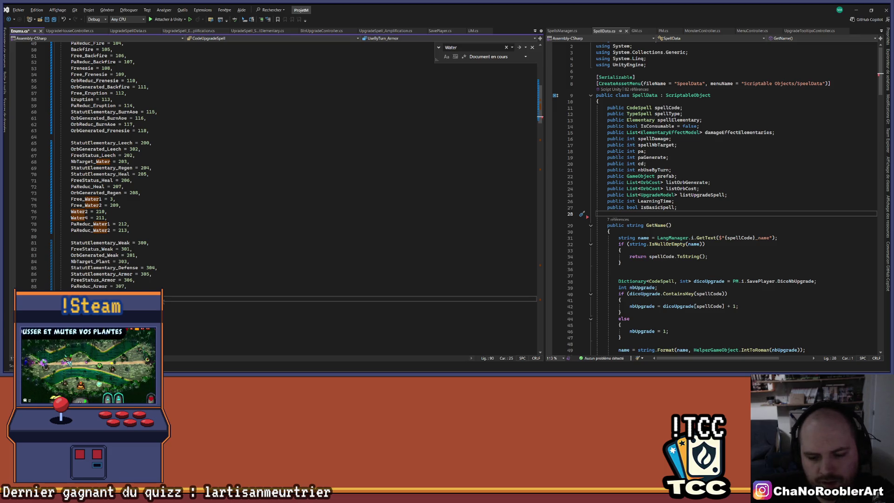
pyautogui.write(' 3')
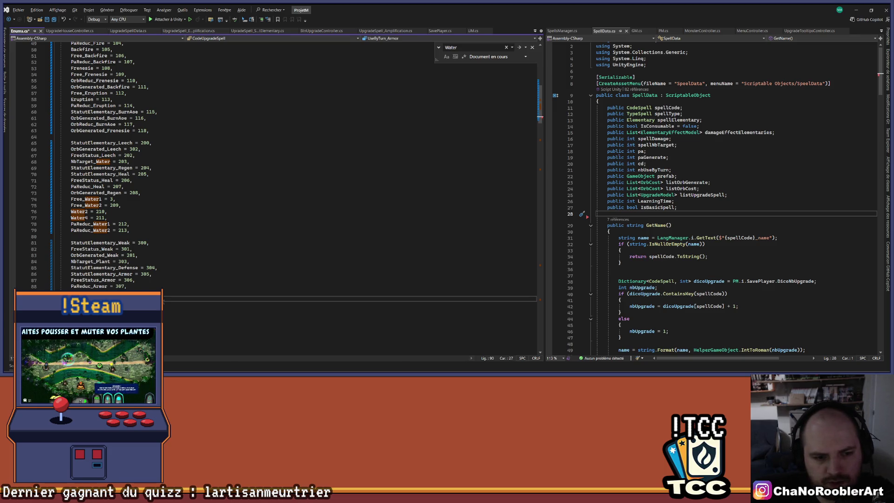
pyautogui.hotkey('ctrl', 's')
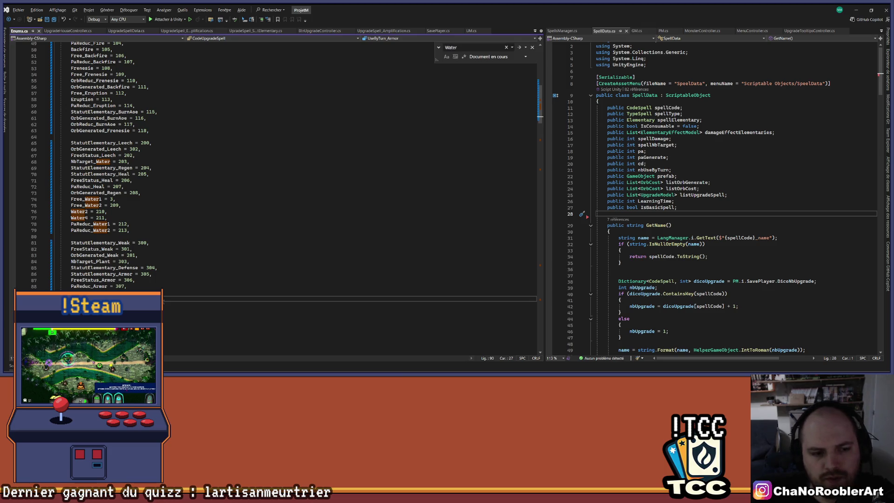
pyautogui.click(856, 10)
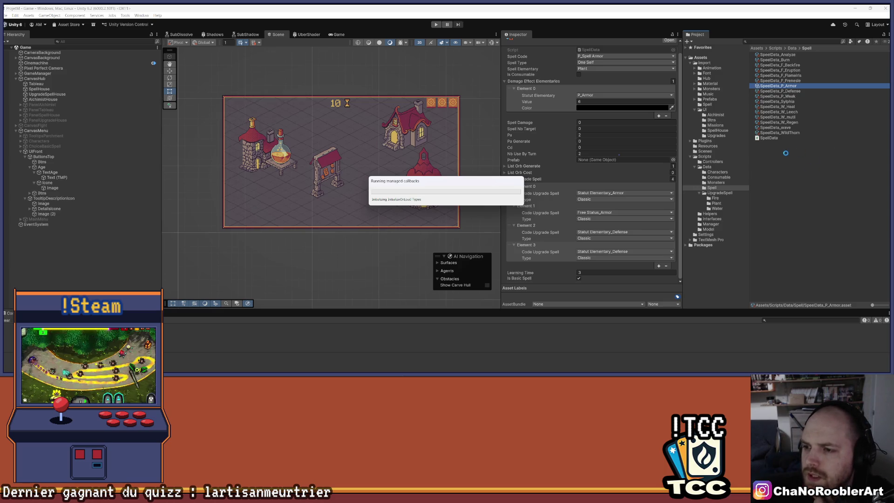
# Create an UpgradeSpell_UseByTurnStatut asset in the Water folder and rename it toward UpgradeSpell_UseByTurn_Armor
pyautogui.click(717, 208)
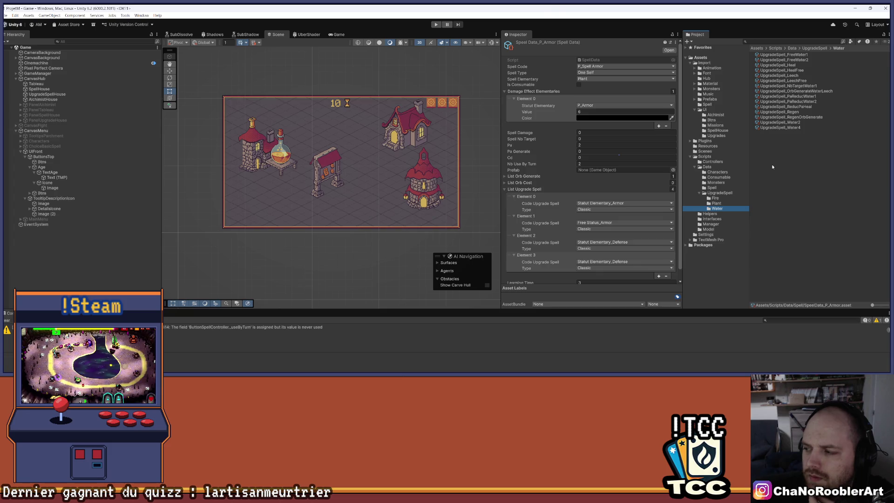
pyautogui.rightClick(773, 167)
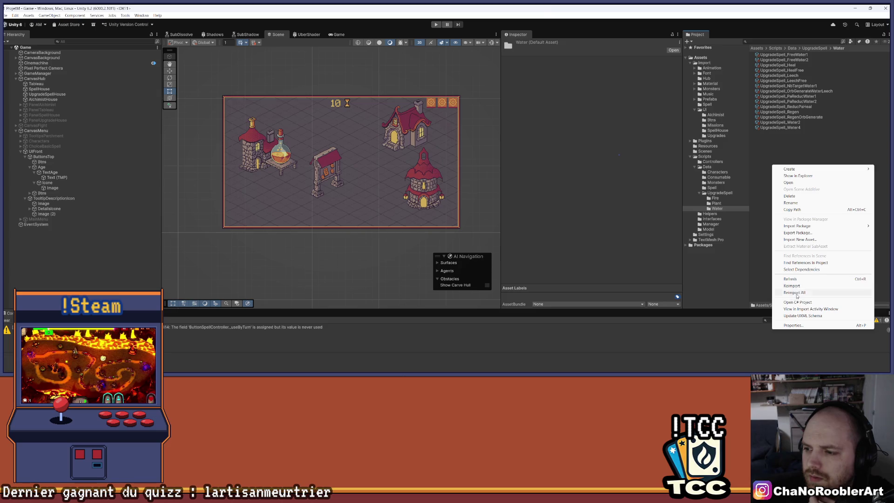
pyautogui.moveTo(792, 169)
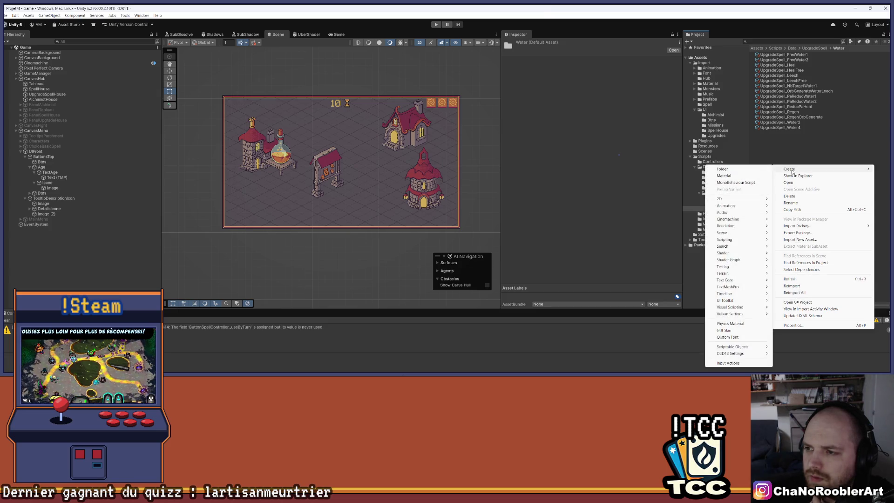
pyautogui.moveTo(740, 347)
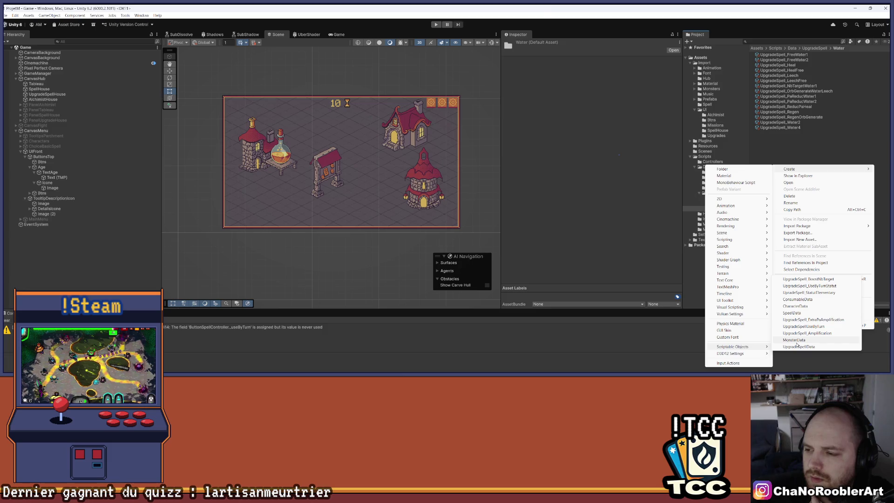
pyautogui.click(825, 286)
pyautogui.press('End')
pyautogui.press('BackSpace')
pyautogui.press('BackSpace')
pyautogui.press('BackSpace')
pyautogui.press('BackSpace')
pyautogui.press('BackSpace')
pyautogui.press('BackSpace')
pyautogui.write('Turn_')
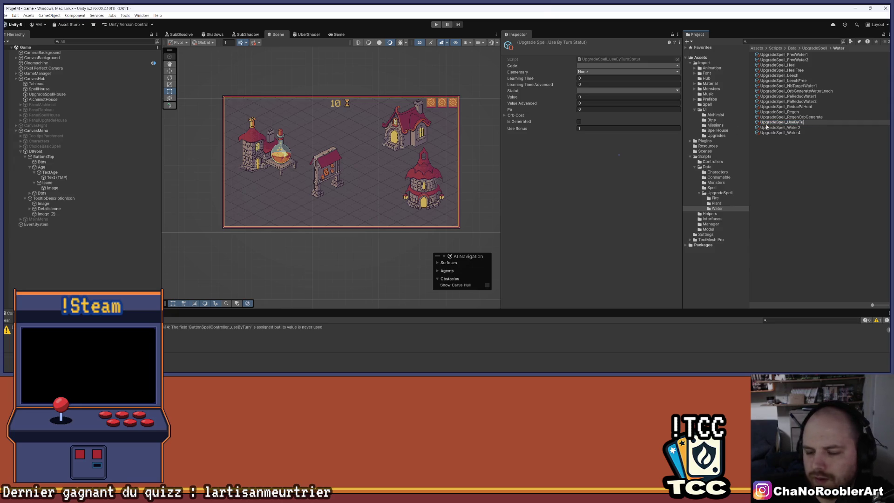
pyautogui.write('AR')
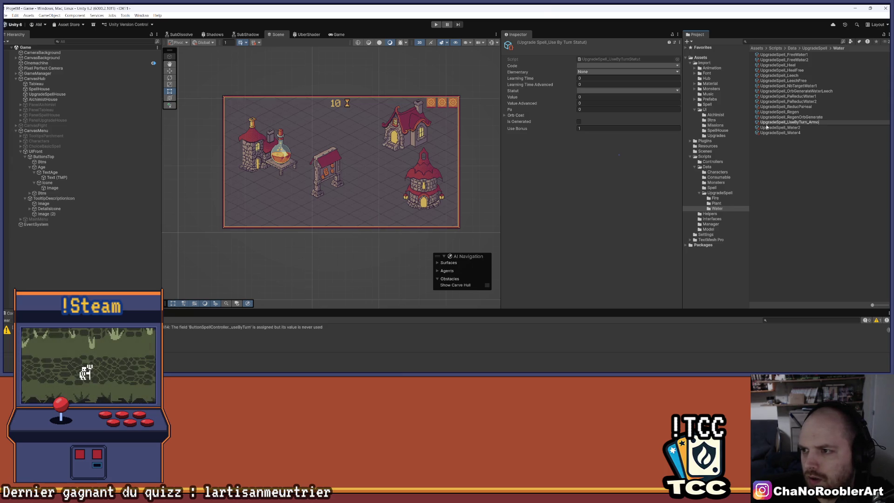
# Name the asset UpgradeSpell_UseByTurn_Armor with code Use By Turn_Armor and element Plant
pyautogui.press('Return')
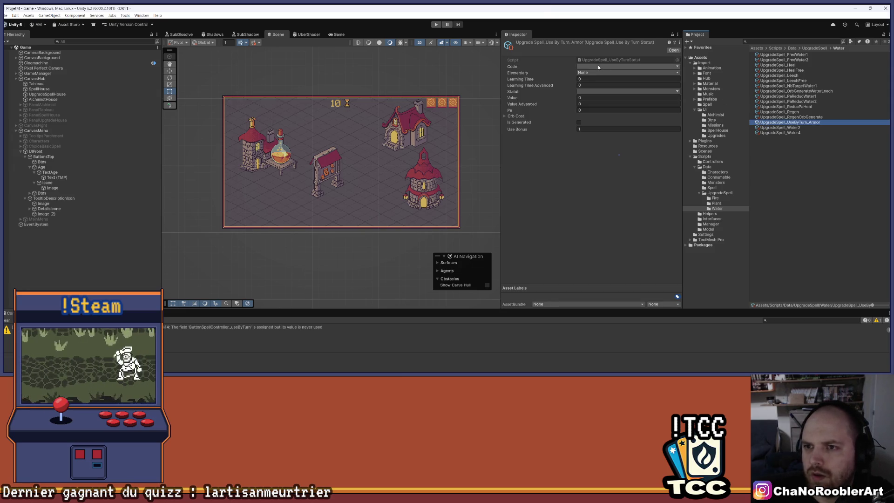
pyautogui.click(605, 66)
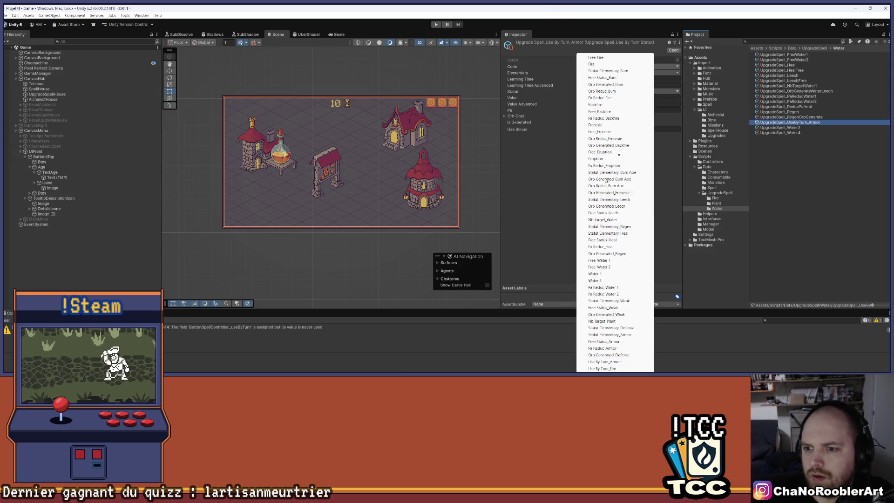
pyautogui.click(620, 362)
pyautogui.click(589, 72)
pyautogui.click(592, 93)
# Set Learning Time 2, advanced time 3, status P_Armor and Value Advanced 2
pyautogui.click(586, 79)
pyautogui.write('2')
pyautogui.click(586, 86)
pyautogui.write('3')
pyautogui.click(588, 91)
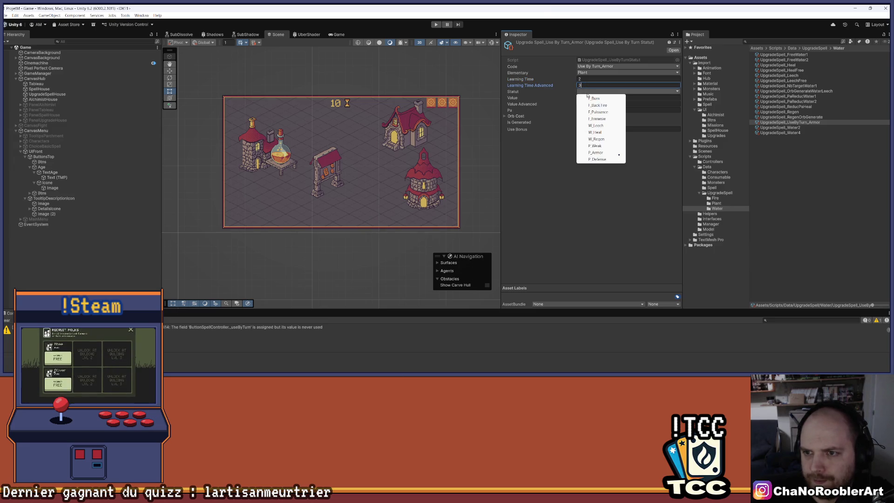
pyautogui.click(598, 152)
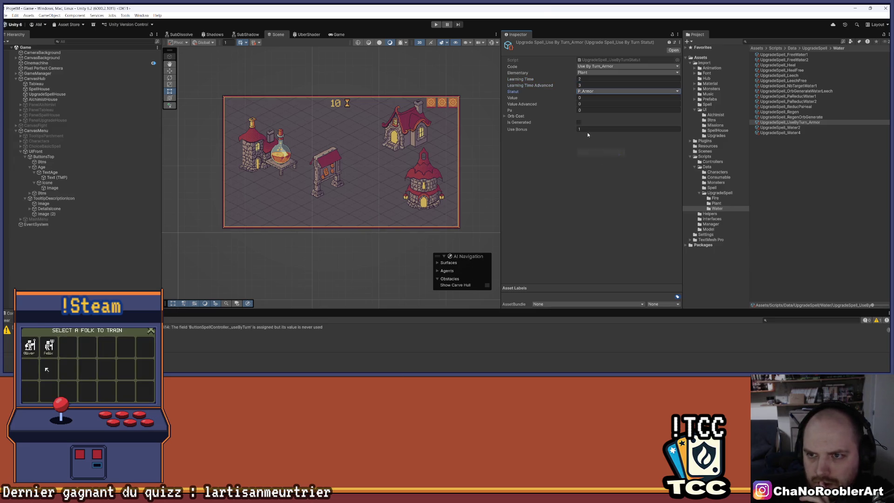
pyautogui.click(585, 103)
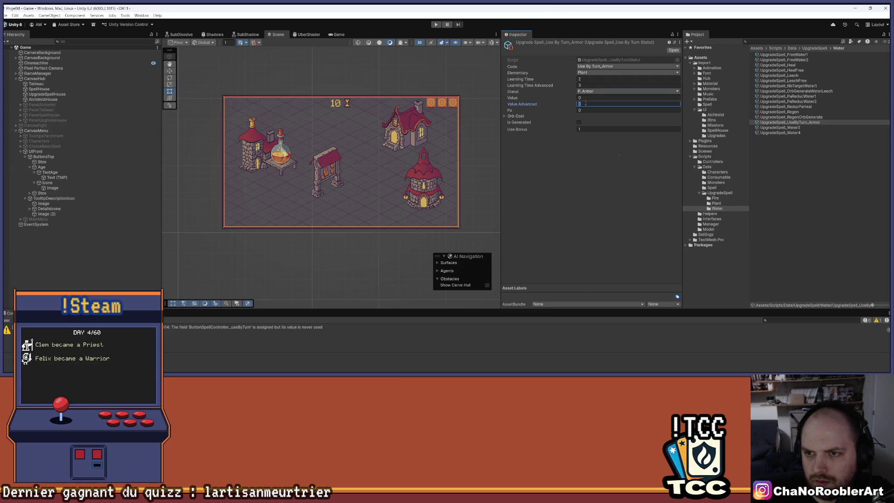
pyautogui.write('2')
pyautogui.press('Return')
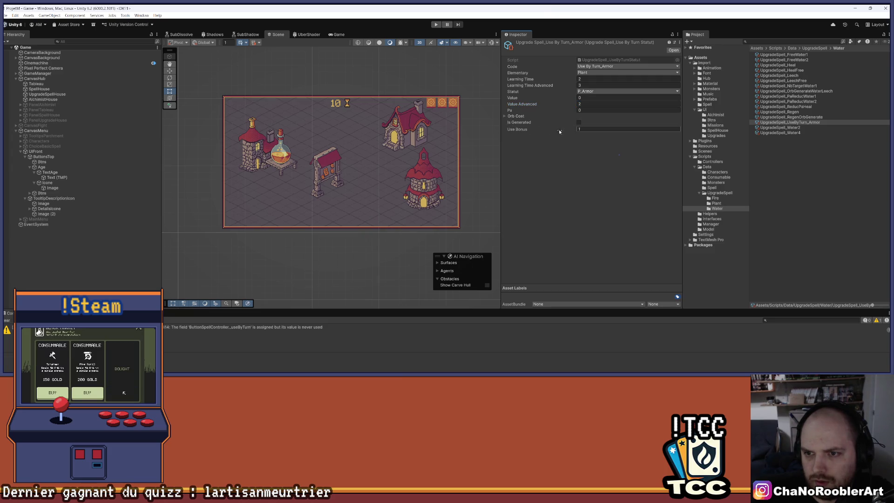
pyautogui.click(504, 117)
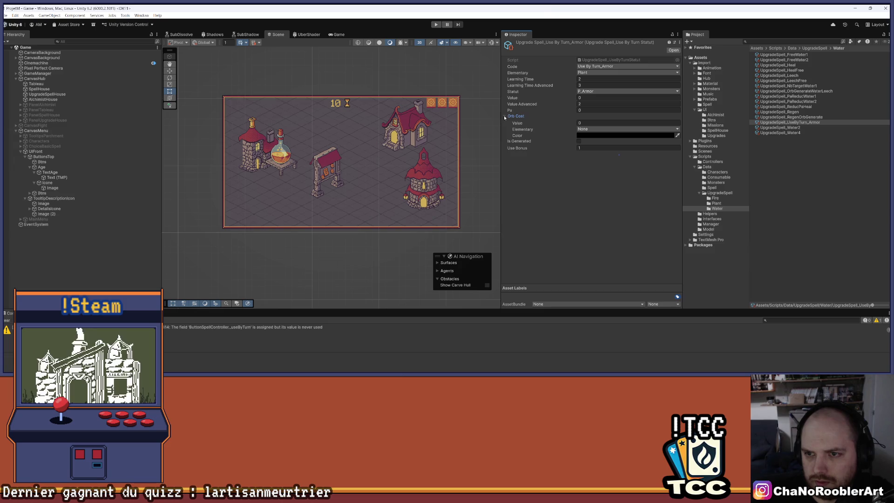
pyautogui.click(504, 116)
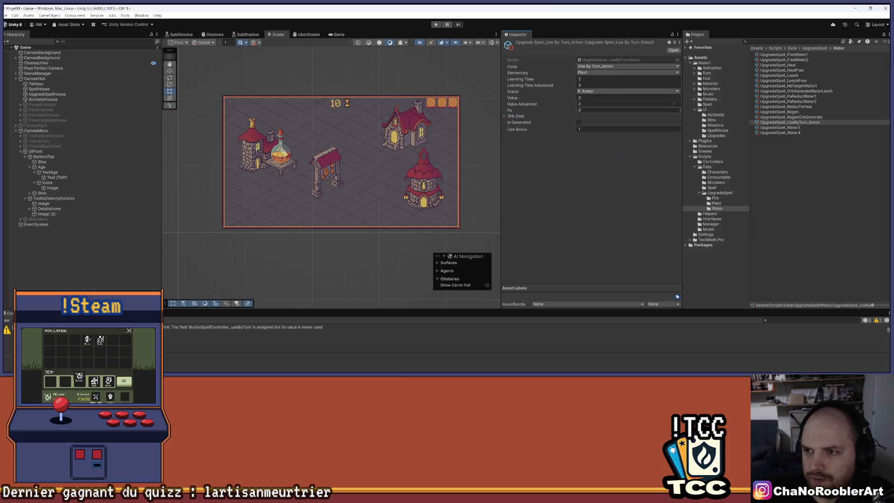
# Add UpgradeSpell_UseByTurn_Armor as Element 44 in GameManager's upgrade list and save the scene
pyautogui.click(52, 73)
pyautogui.scroll(-5, 619, 163)
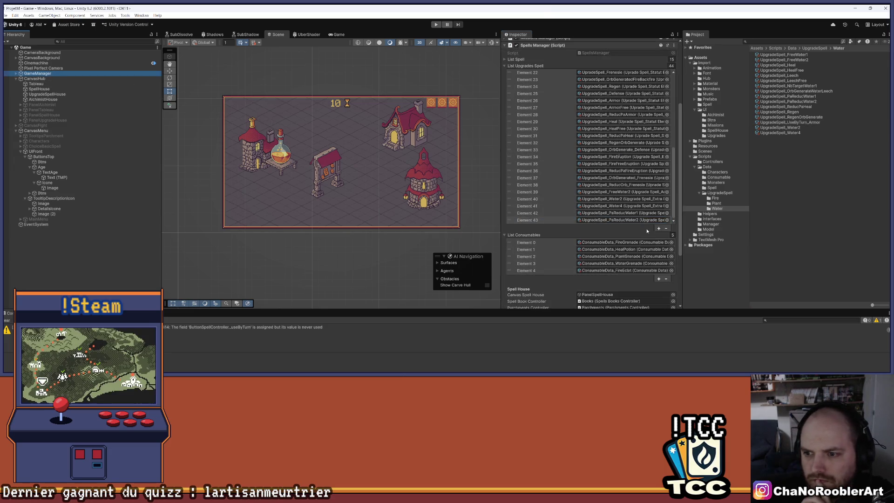
pyautogui.click(658, 229)
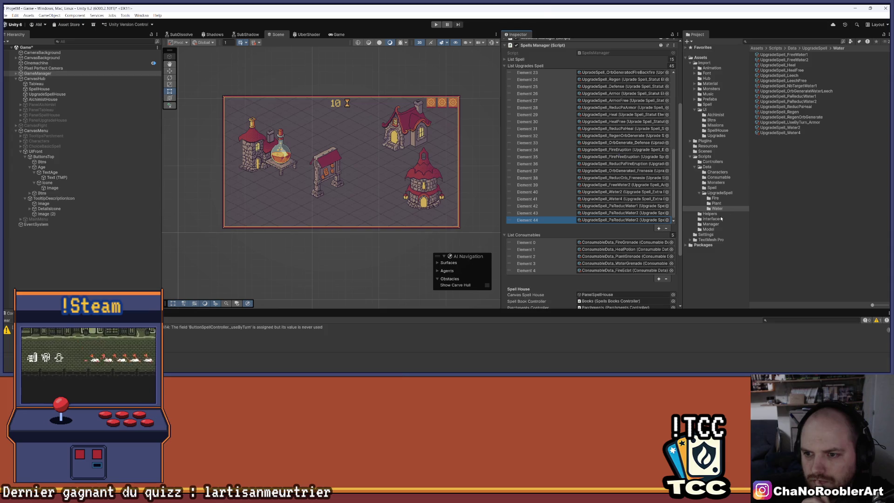
pyautogui.moveTo(795, 125); pyautogui.dragTo(626, 221)
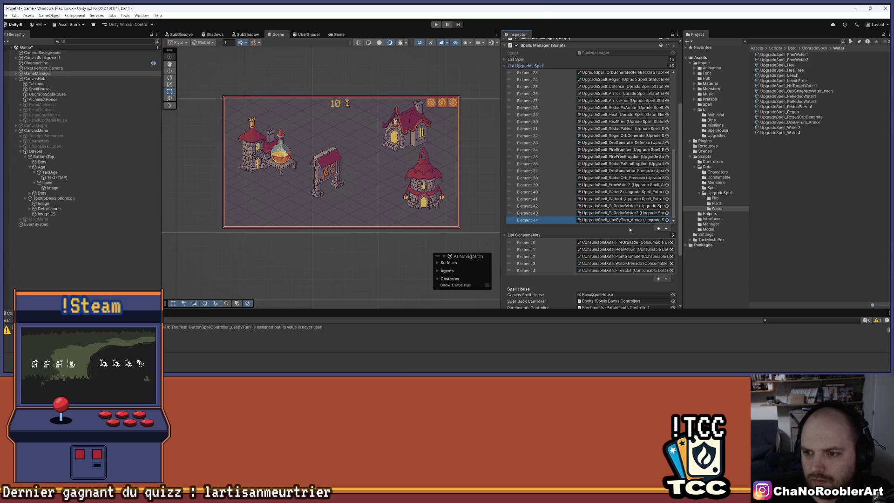
pyautogui.hotkey('ctrl', 's')
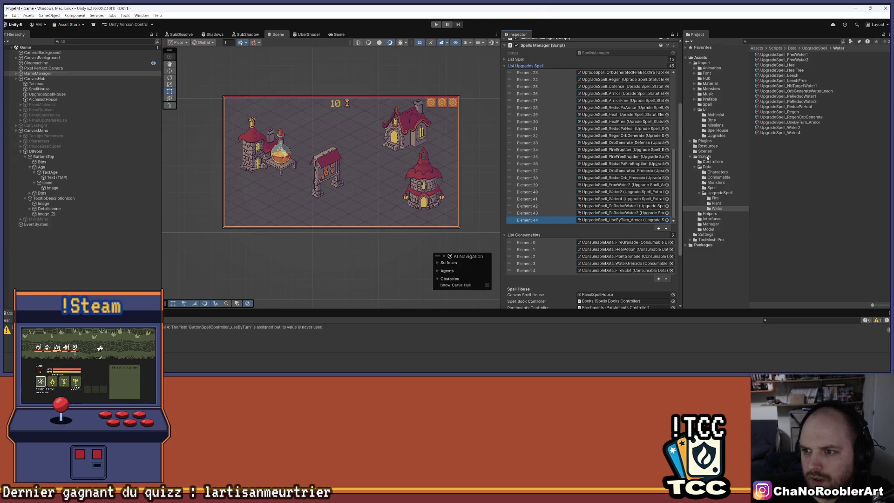
# Add Use By Turn_Armor to SpeelData_P_Armor's upgrade list and remove the duplicate Statut Elementary_Defense entry
pyautogui.click(778, 85)
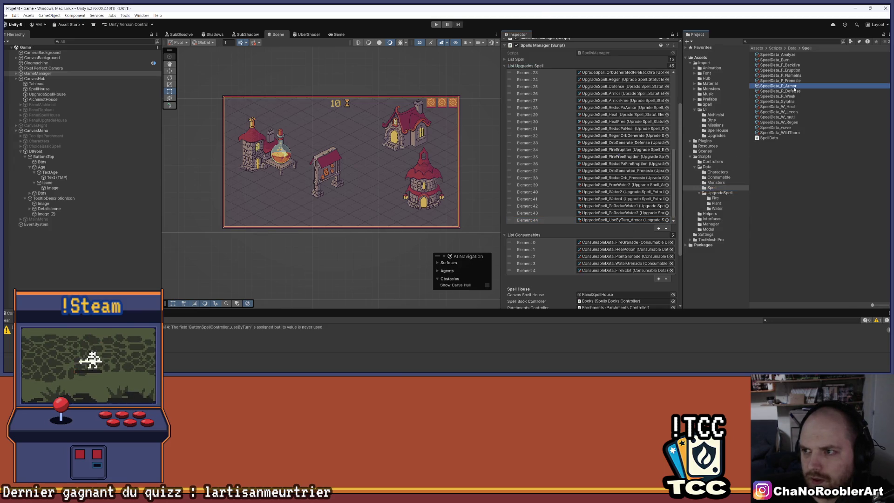
pyautogui.scroll(-1, 629, 191)
pyautogui.click(659, 266)
pyautogui.scroll(-1, 629, 257)
pyautogui.click(617, 252)
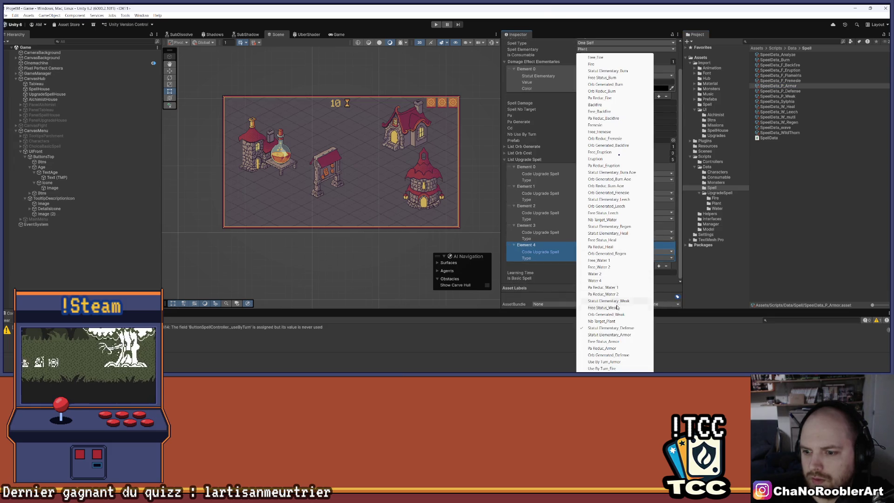
pyautogui.click(605, 362)
pyautogui.click(581, 272)
pyautogui.press('Return')
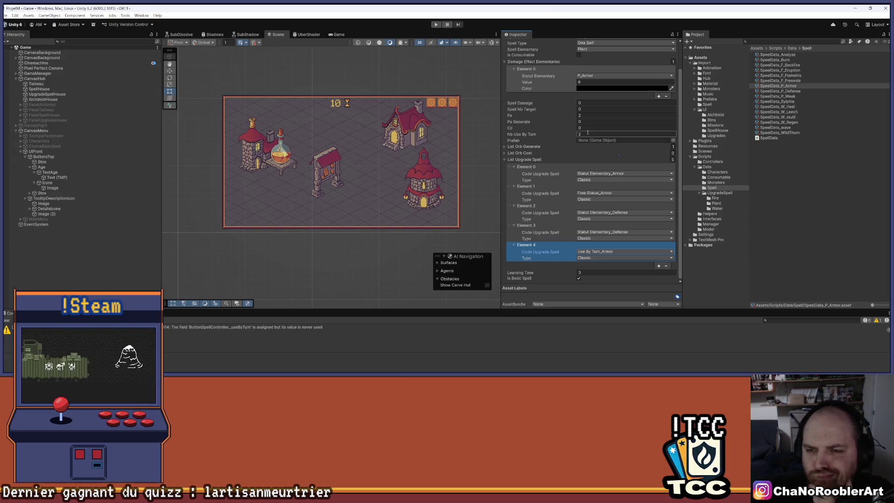
pyautogui.press('Return')
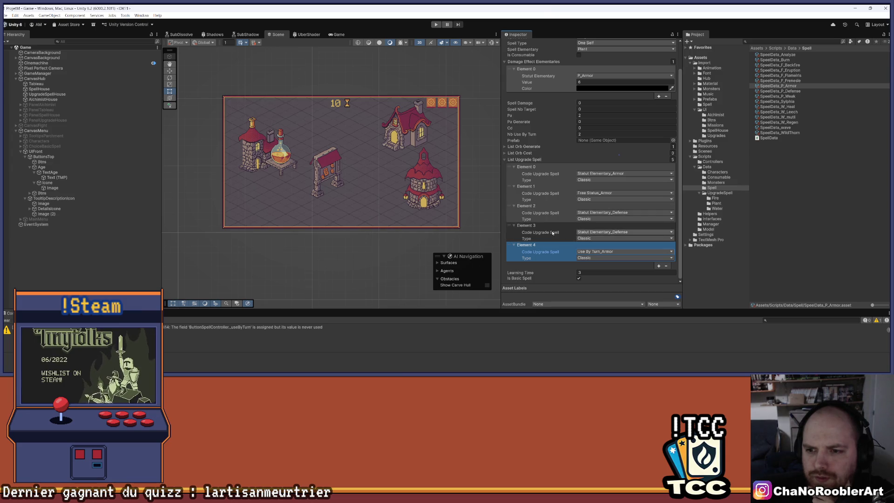
pyautogui.moveTo(508, 227); pyautogui.dragTo(509, 259)
pyautogui.click(668, 266)
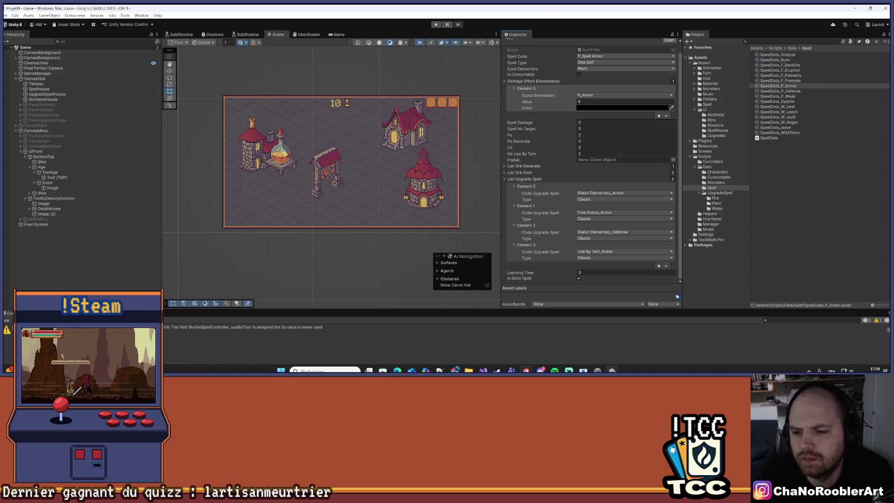
# Check the Google Sheets document and the SpeelData_F_Backfire spell for reference
pyautogui.moveTo(455, 370)
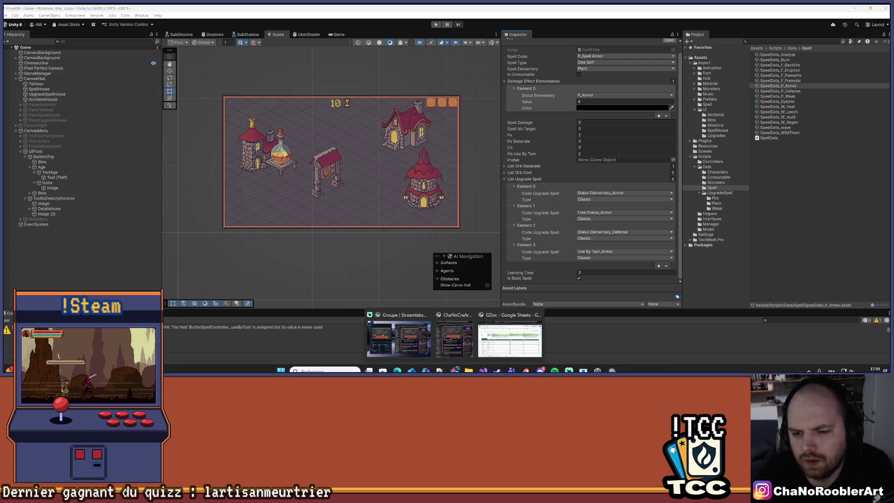
pyautogui.click(495, 357)
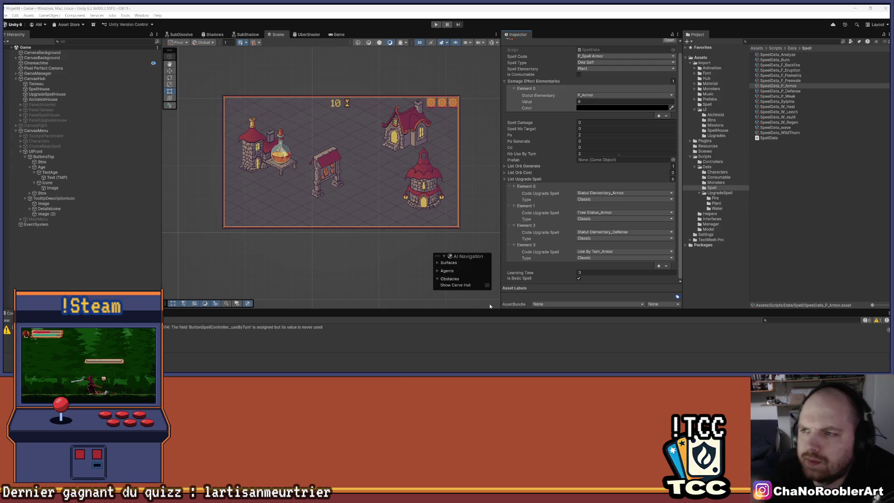
pyautogui.click(806, 65)
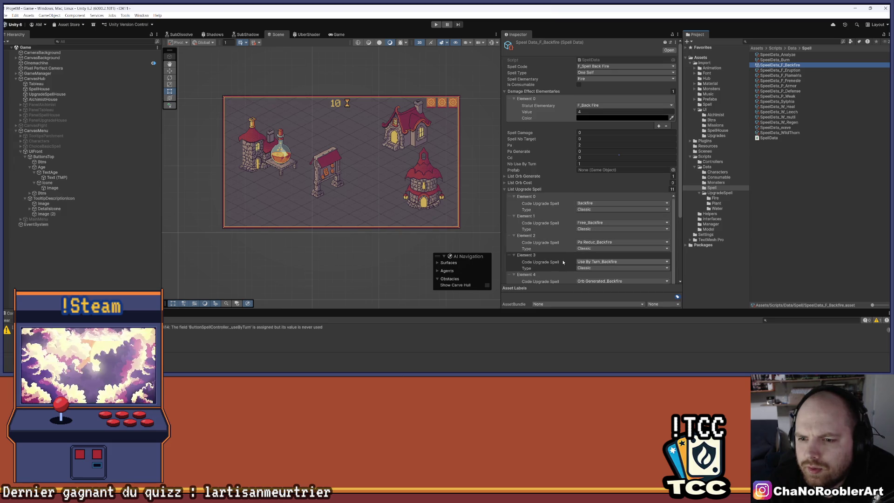
# In SpeelData_P_Armor, add Orb Generated_Defense as Element 4 and move Use By Turn_Armor up to Element 2
pyautogui.moveTo(674, 226)
pyautogui.mouseDown()
pyautogui.moveTo(676, 252)
pyautogui.moveTo(679, 242)
pyautogui.mouseUp()
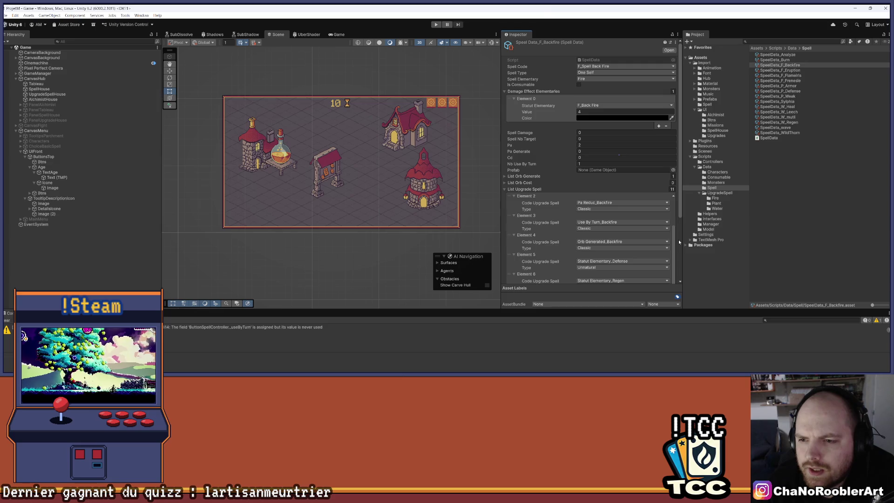
pyautogui.click(800, 85)
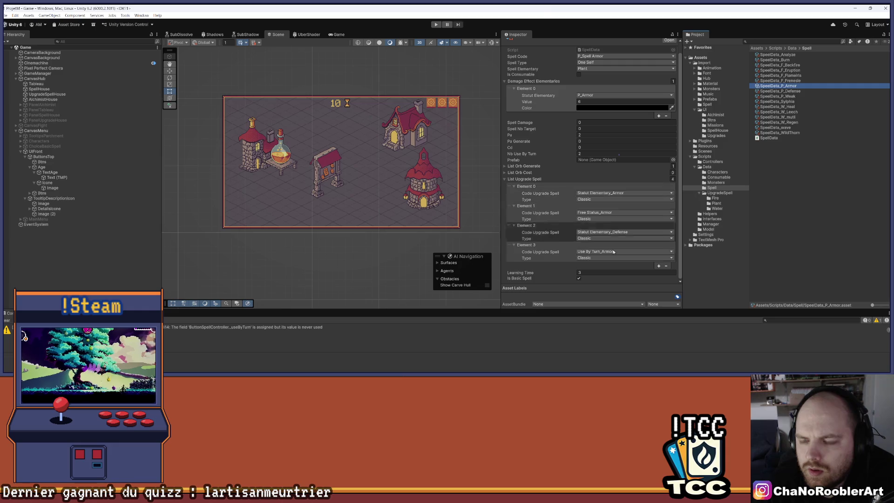
pyautogui.click(659, 266)
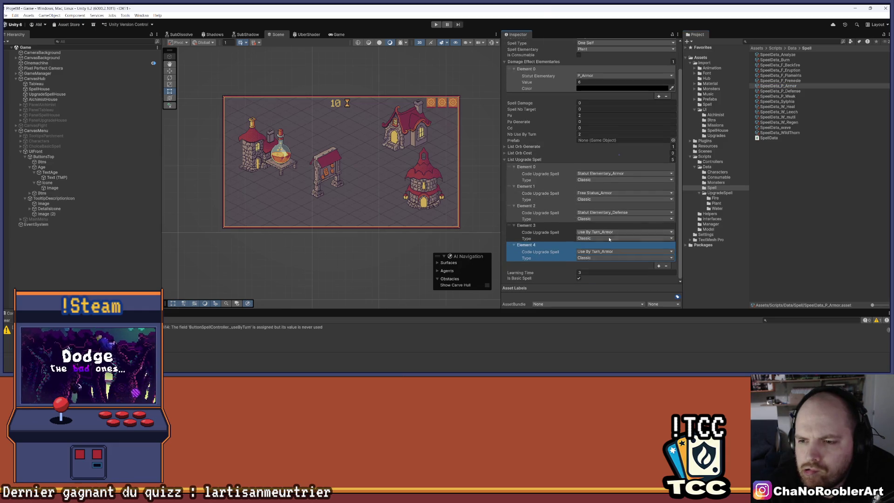
pyautogui.click(600, 252)
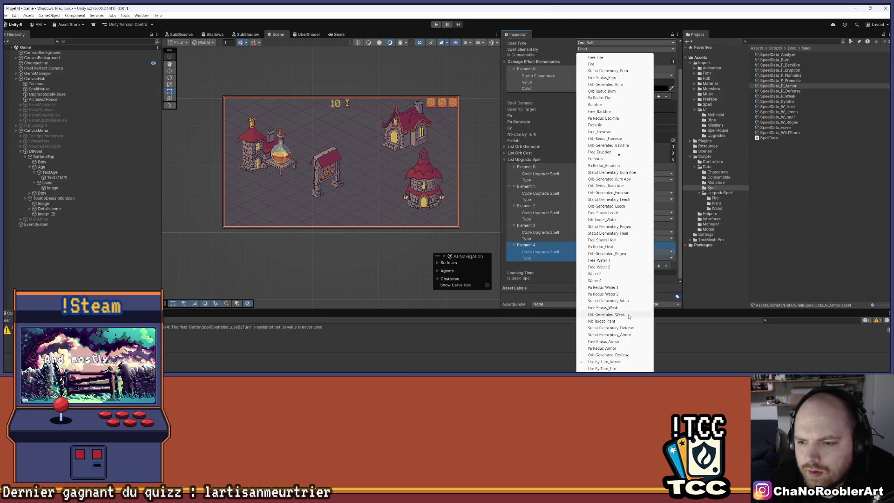
pyautogui.click(627, 356)
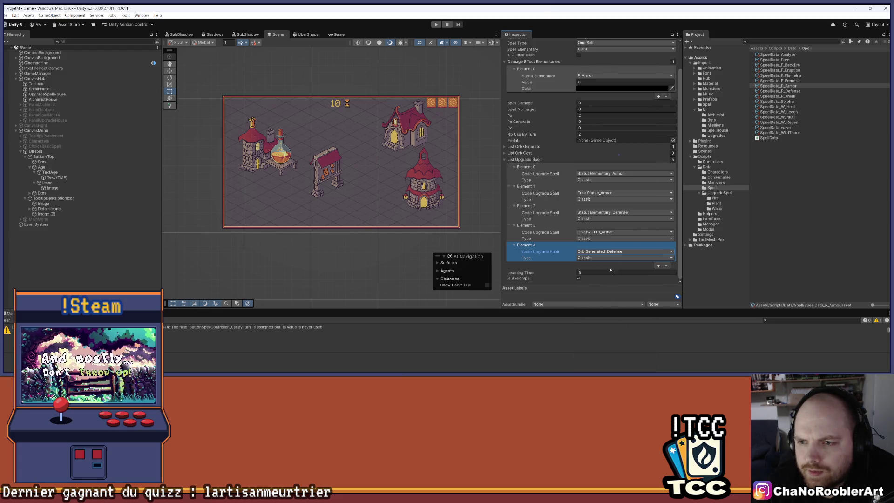
pyautogui.moveTo(511, 225); pyautogui.dragTo(511, 207)
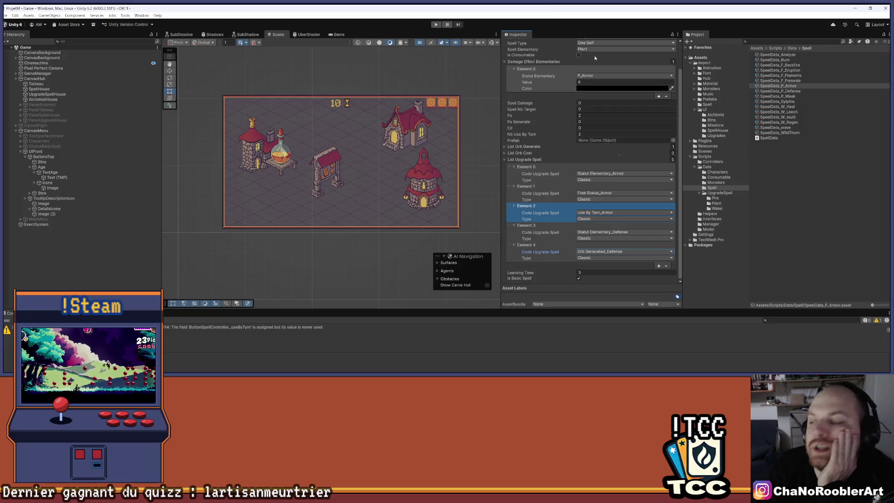
# Add a sixth upgrade, Element 5, set to Orb Generated_Regen
pyautogui.click(589, 69)
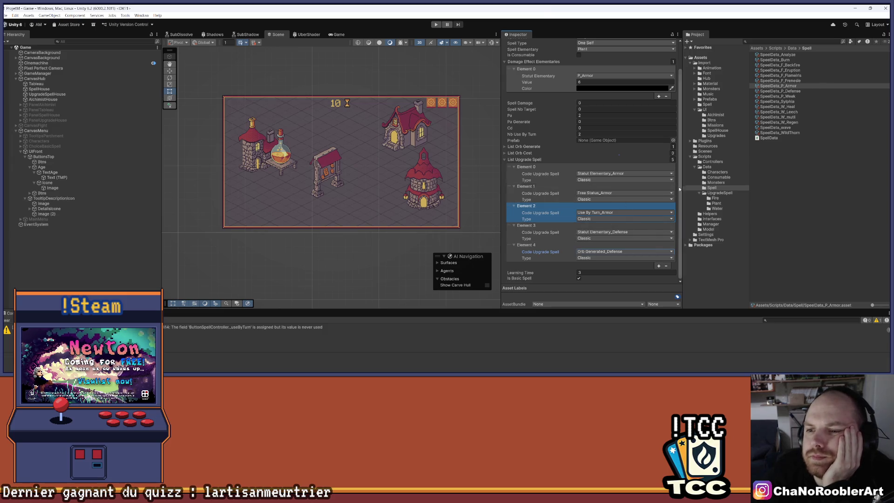
pyautogui.click(659, 266)
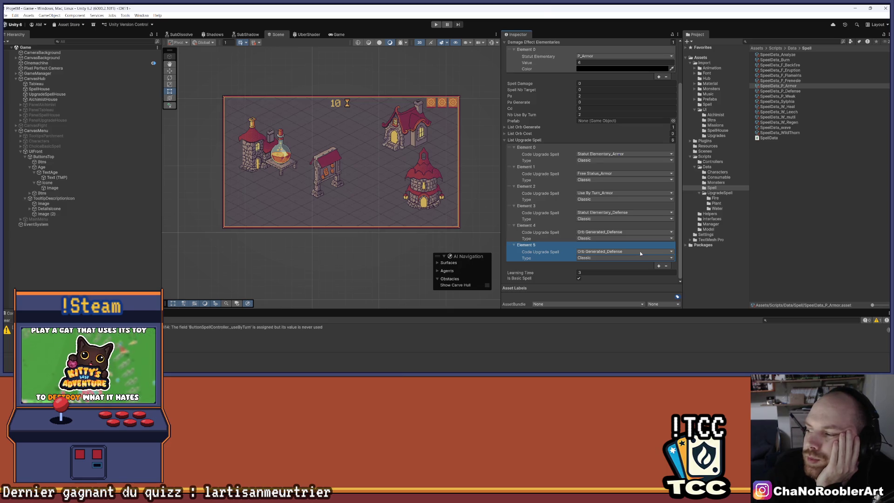
pyautogui.click(640, 252)
pyautogui.click(643, 252)
pyautogui.click(644, 252)
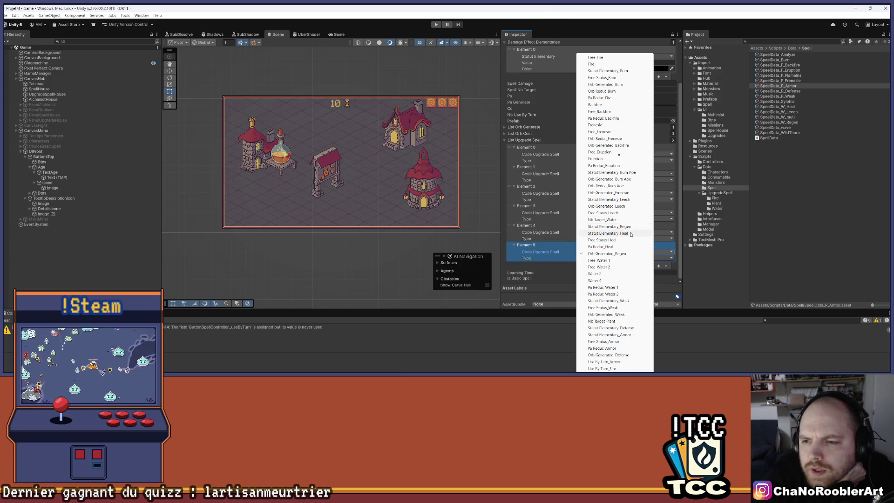
# Change Element 5 to Statut Elementary_Heal with type Unnatural
pyautogui.click(631, 234)
pyautogui.click(601, 258)
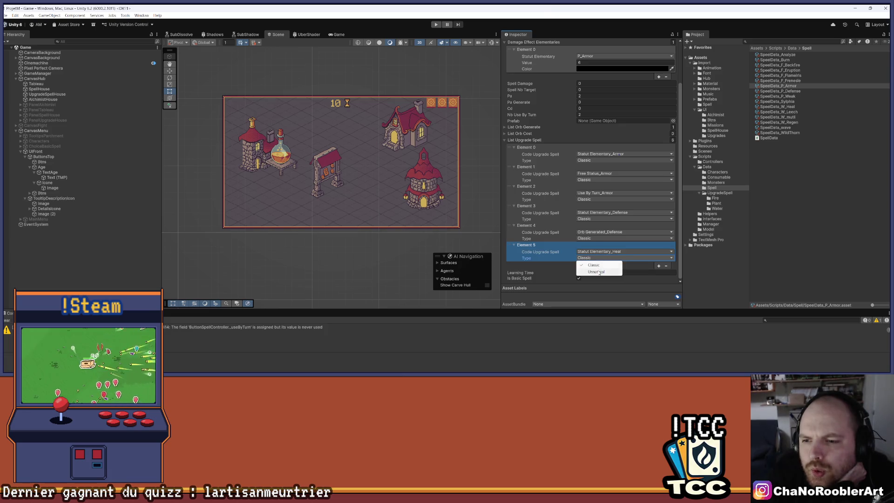
pyautogui.click(598, 272)
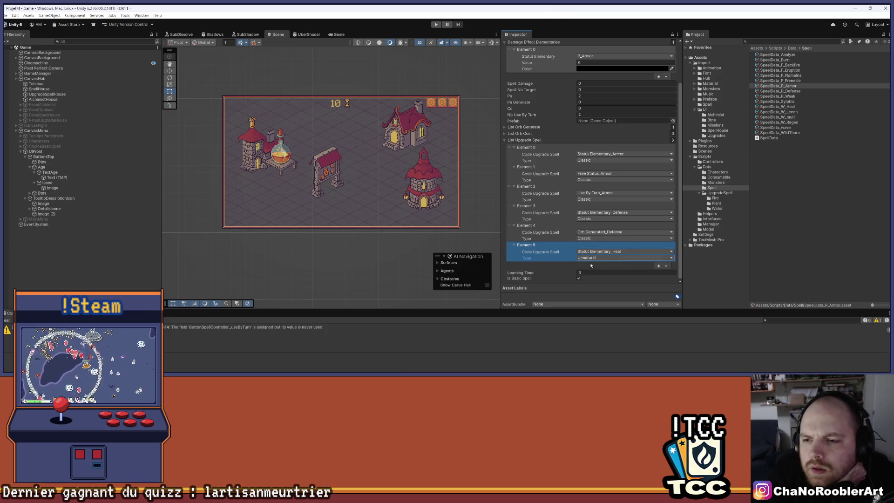
# Add a seventh upgrade, Element 6, set to Backfire
pyautogui.click(658, 266)
pyautogui.scroll(-1, 627, 225)
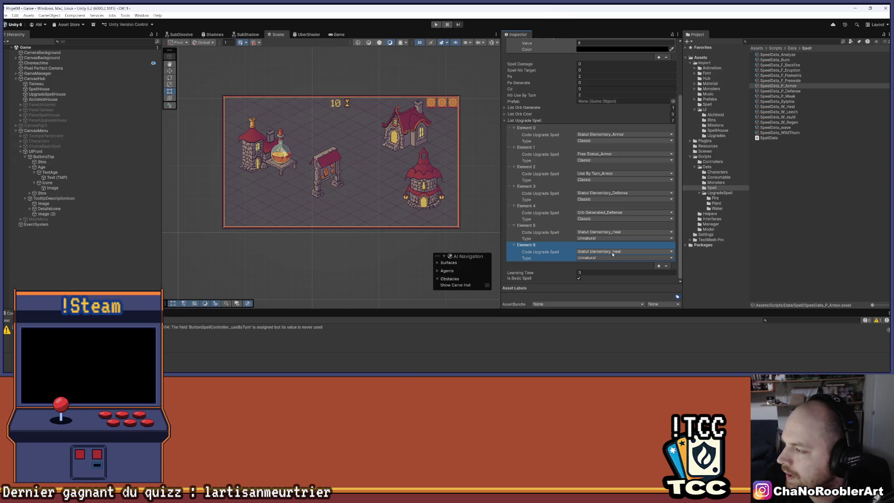
pyautogui.click(612, 253)
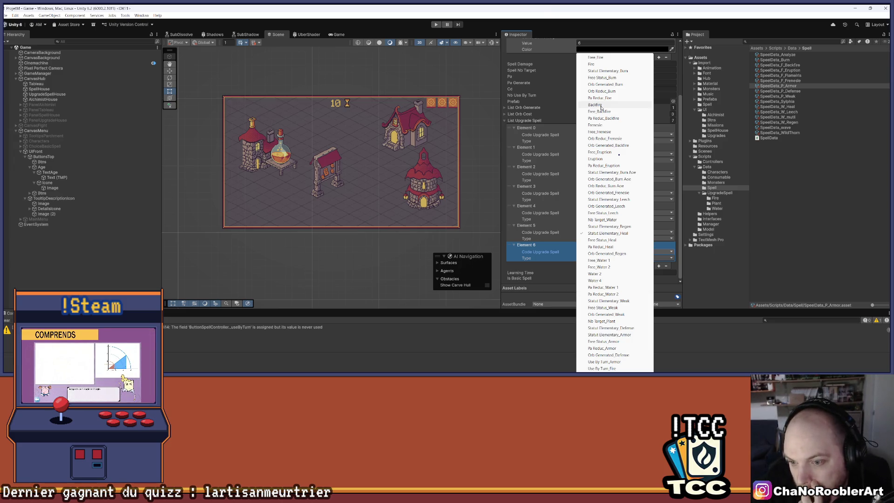
pyautogui.click(601, 106)
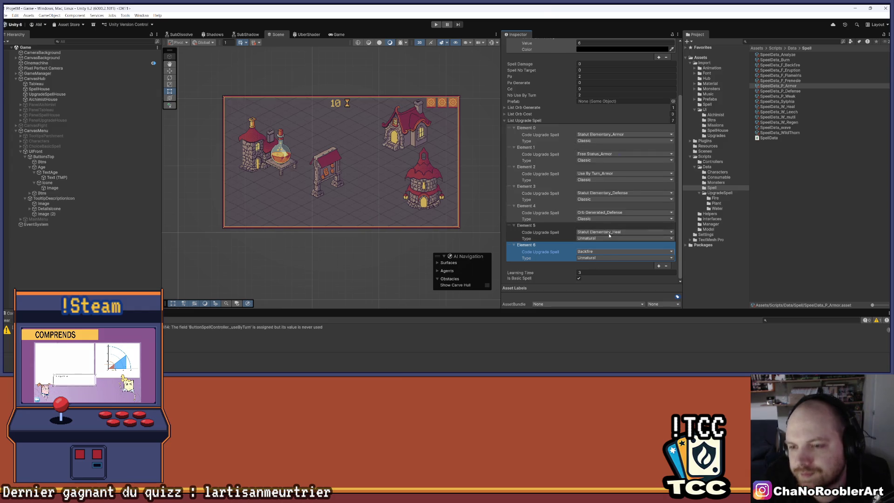
# Append Statut Elementary_Regen and Frenesie as Elements 7 and 8, then inspect the Fire folder's UpgradeSpell_Frenesie
pyautogui.click(658, 266)
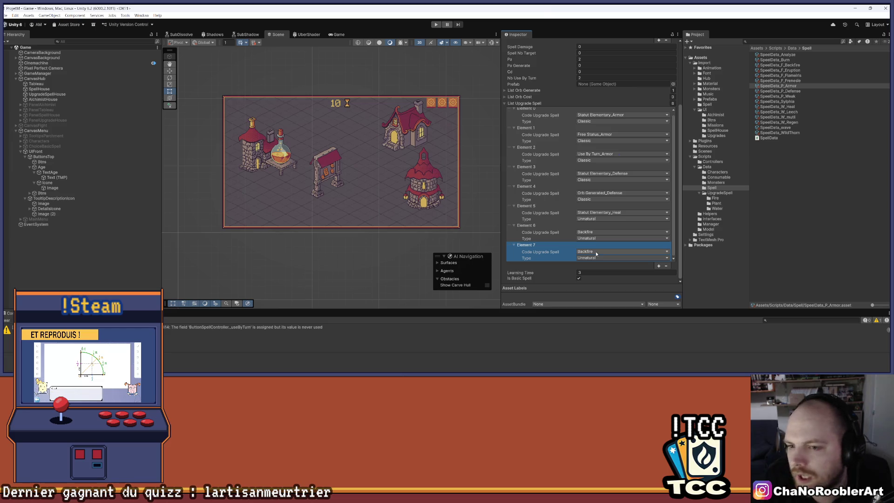
pyautogui.click(597, 254)
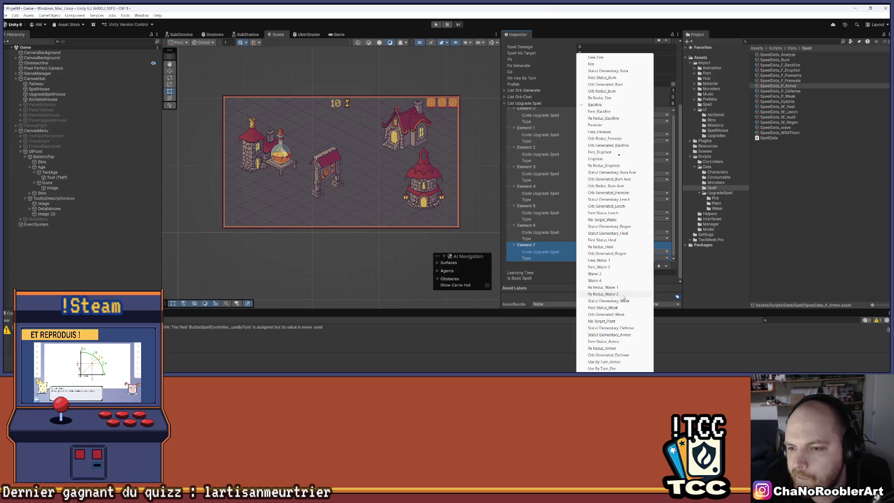
pyautogui.click(622, 228)
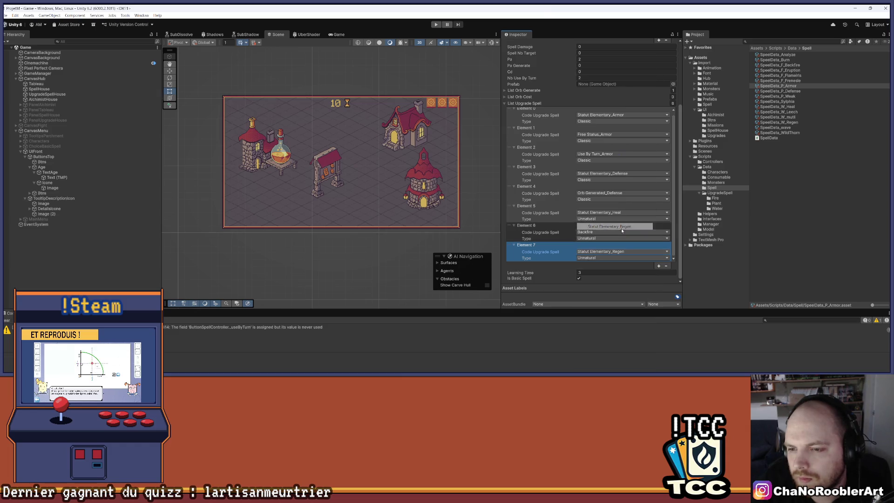
pyautogui.click(659, 266)
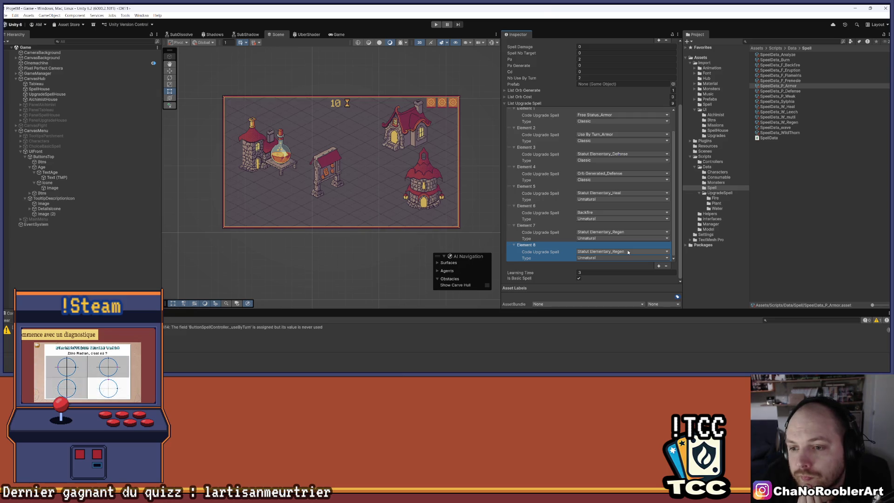
pyautogui.click(628, 252)
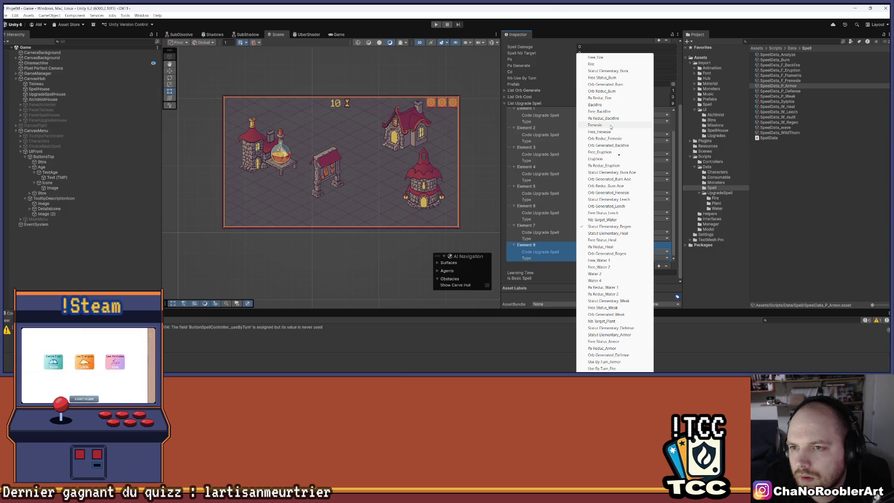
pyautogui.click(611, 126)
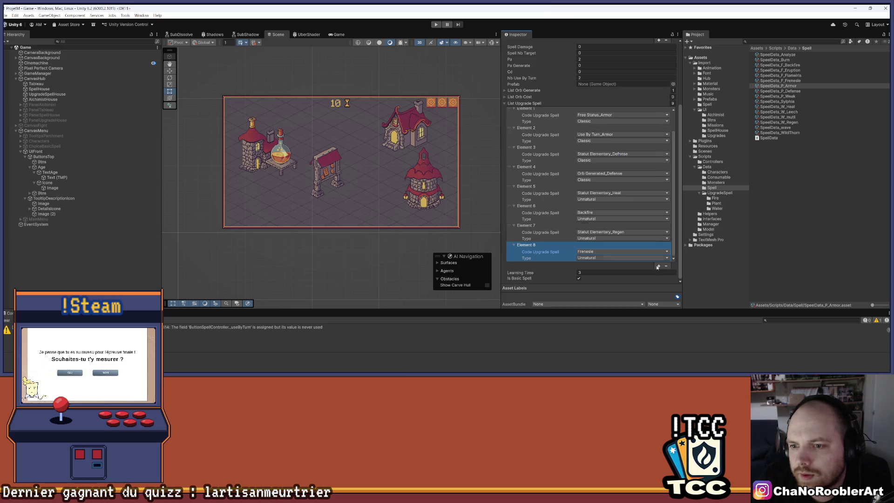
pyautogui.click(715, 198)
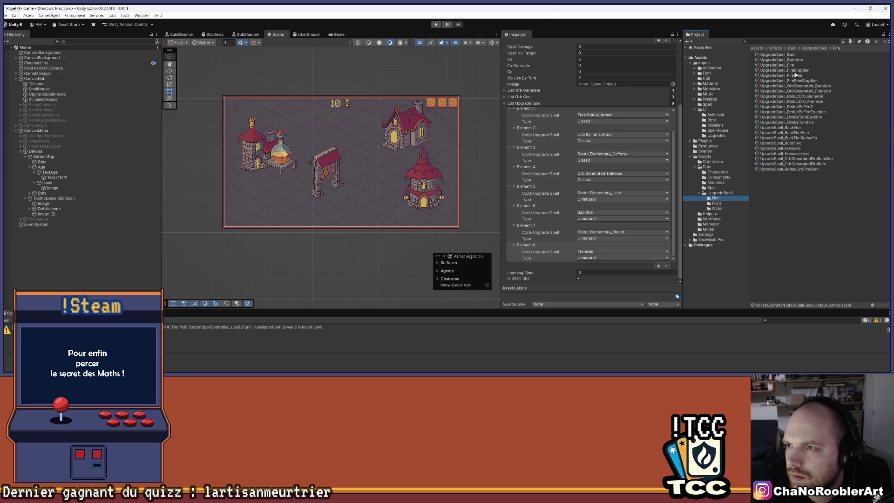
pyautogui.click(782, 148)
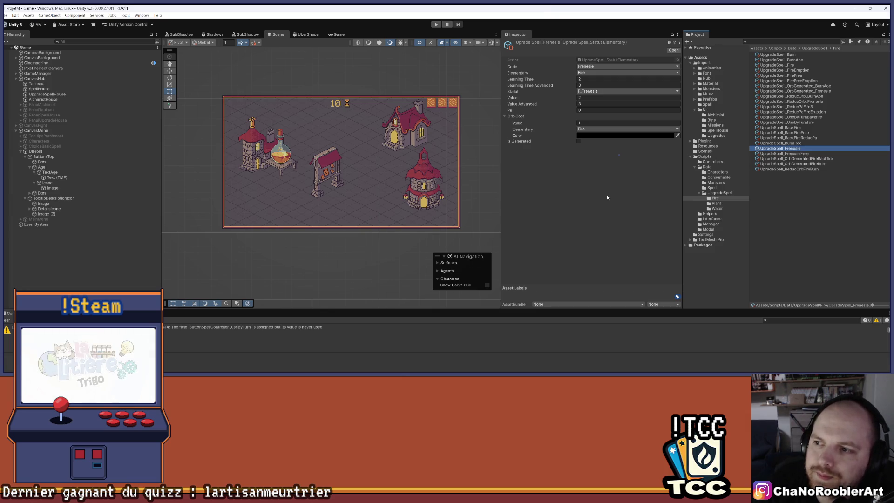
# Open the SpeelData_F_Frenesie spell data and scroll through its upgrade list
pyautogui.click(712, 188)
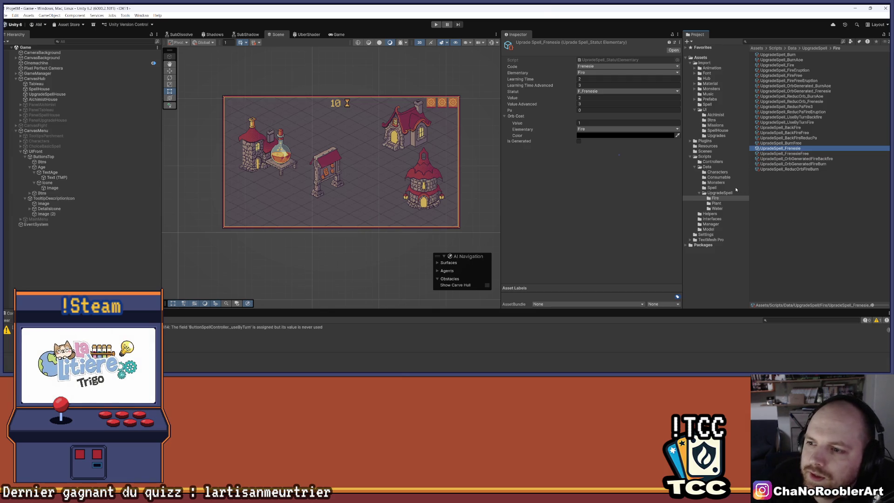
pyautogui.click(787, 81)
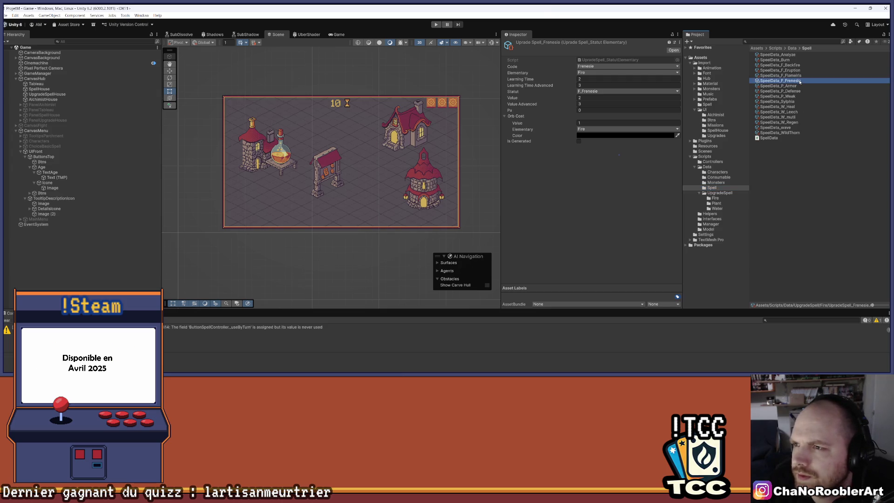
pyautogui.scroll(-2, 611, 200)
pyautogui.scroll(-3, 611, 200)
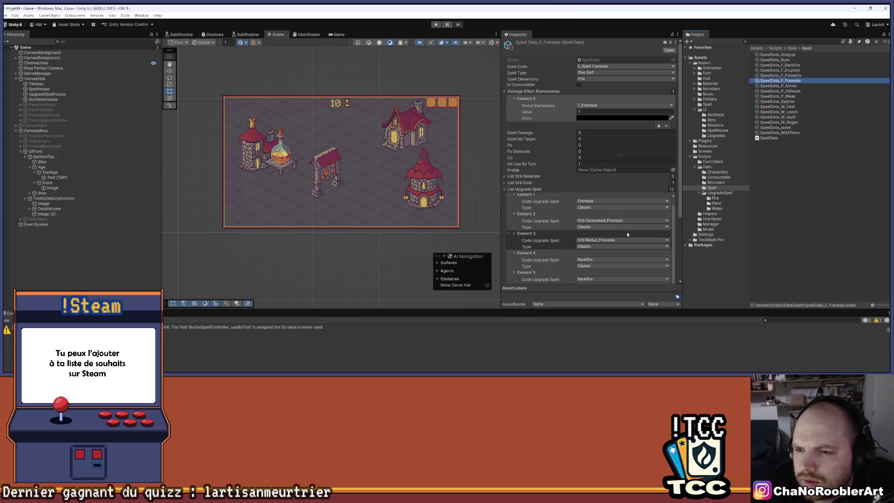
# Drag the duplicate Backfire entry to the end of F_Frenesie's upgrade list and remove it
pyautogui.scroll(-3, 595, 236)
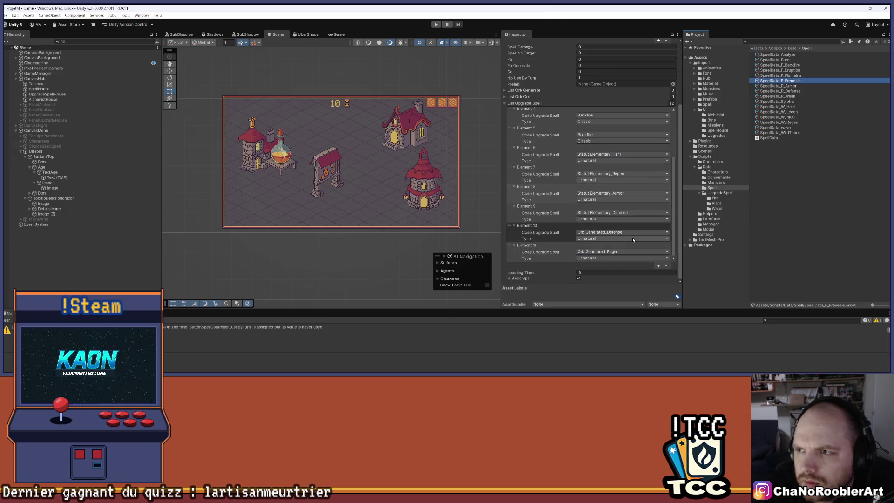
pyautogui.scroll(2, 633, 237)
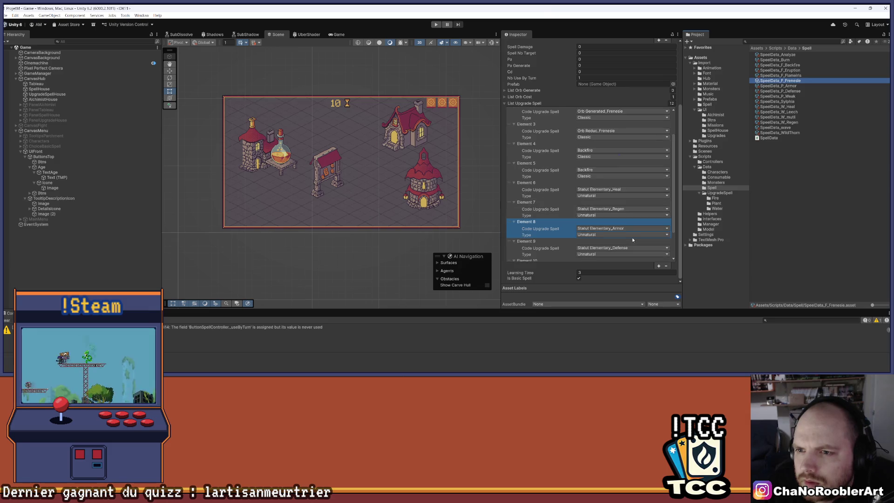
pyautogui.scroll(2, 577, 182)
pyautogui.scroll(2, 576, 179)
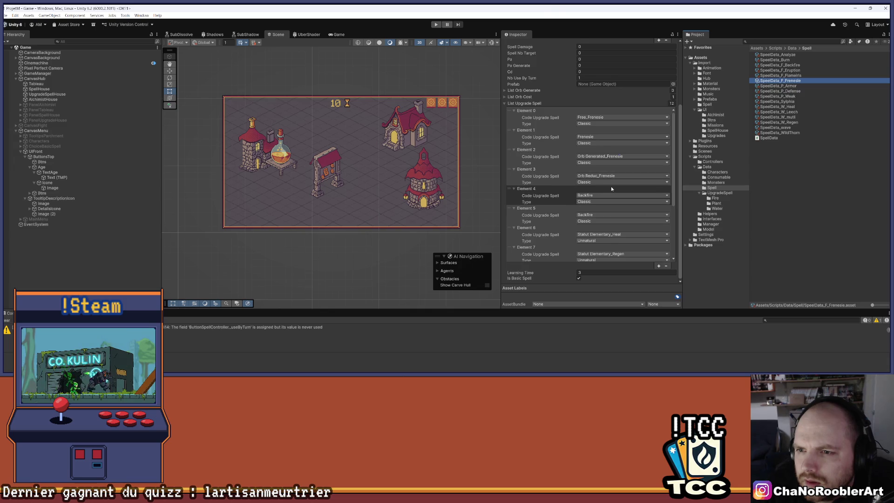
pyautogui.scroll(1, 611, 186)
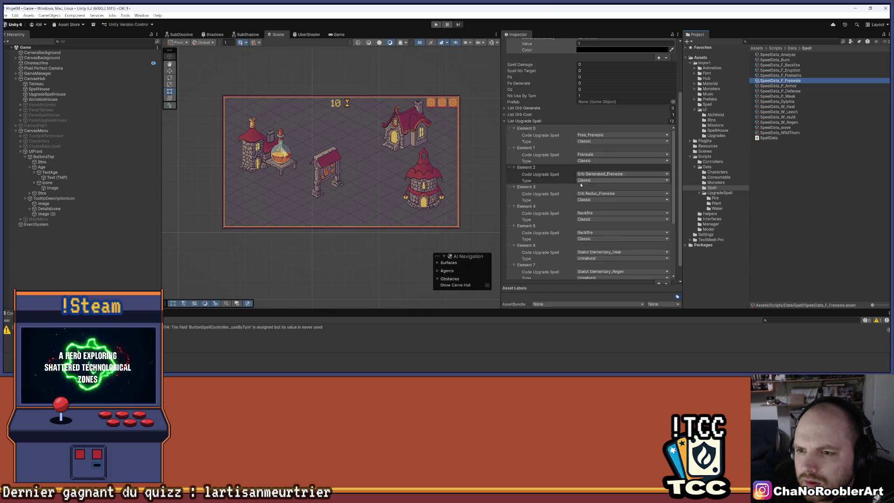
pyautogui.scroll(-5, 570, 205)
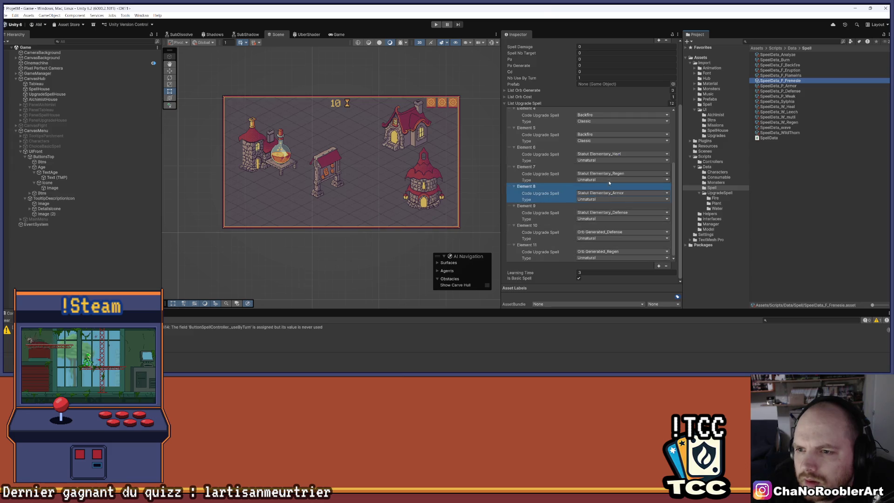
pyautogui.scroll(1, 600, 150)
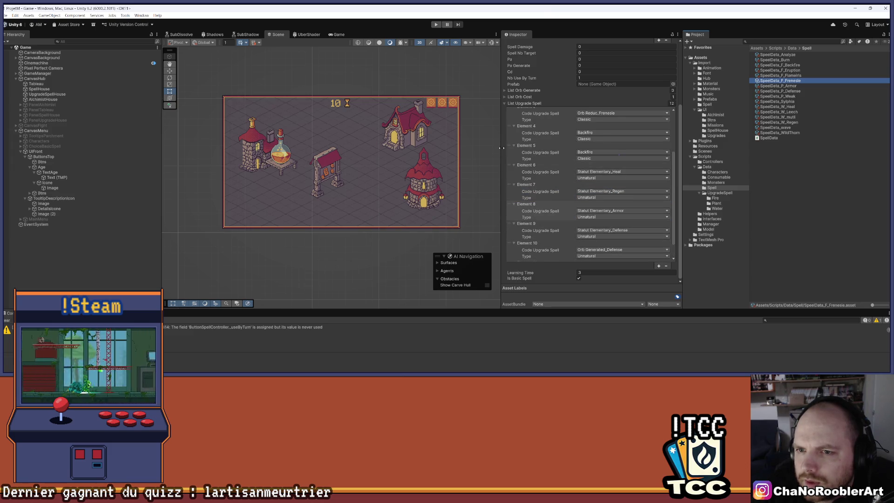
pyautogui.moveTo(510, 147)
pyautogui.mouseDown()
pyautogui.moveTo(522, 258)
pyautogui.moveTo(573, 268)
pyautogui.mouseUp()
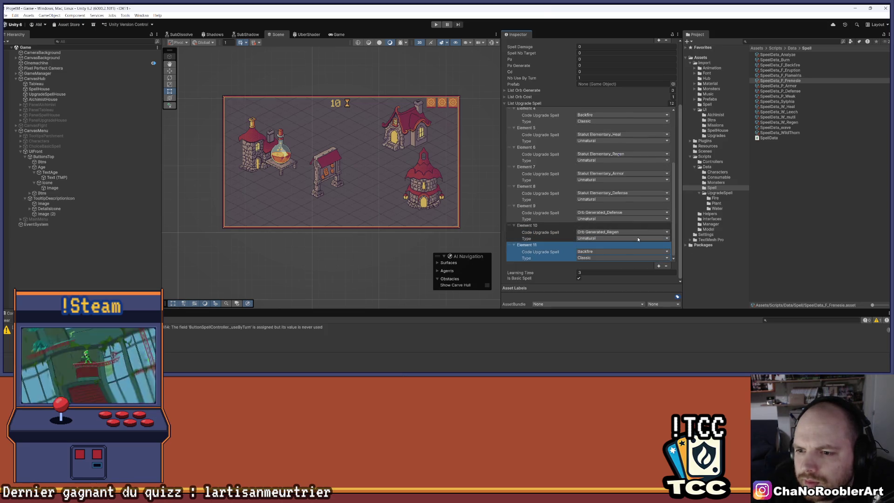
pyautogui.click(666, 265)
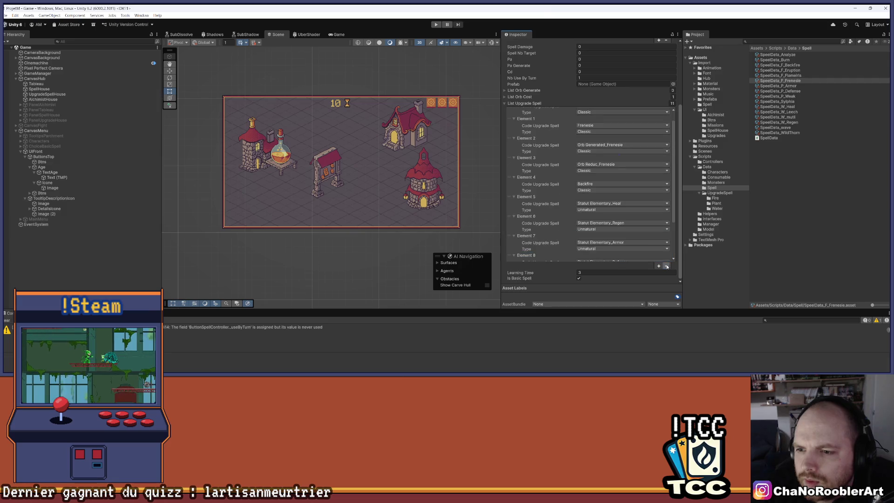
pyautogui.scroll(3, 627, 218)
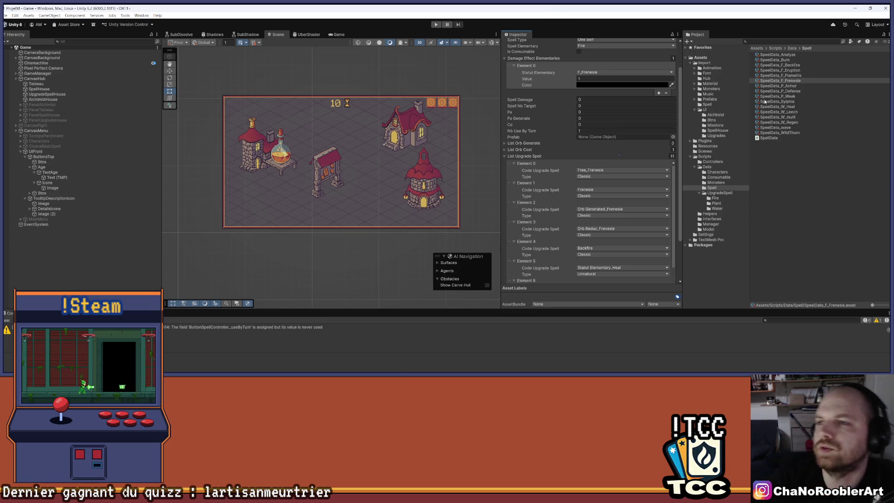
# In the P_Armor spell data, add upgrade Element 9 set to Orb Generated_Defense
pyautogui.click(810, 85)
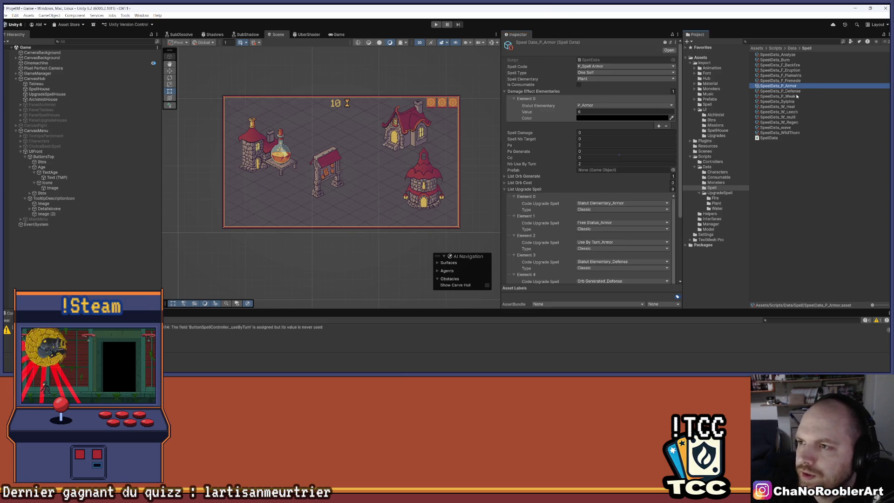
pyautogui.scroll(-1, 473, 151)
pyautogui.scroll(-4, 652, 219)
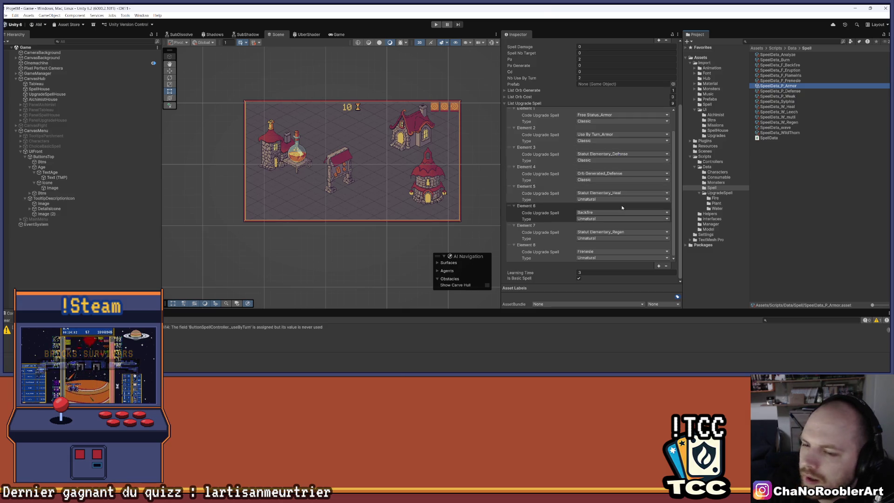
pyautogui.scroll(1, 644, 229)
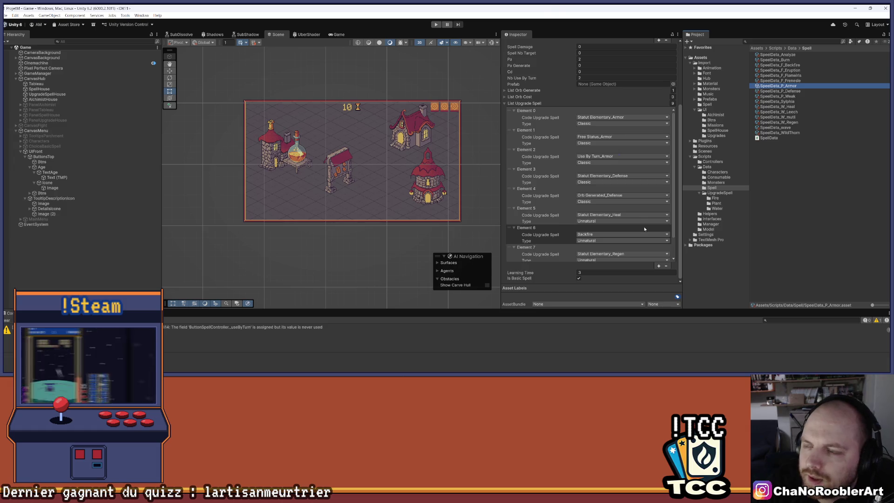
pyautogui.scroll(1, 640, 225)
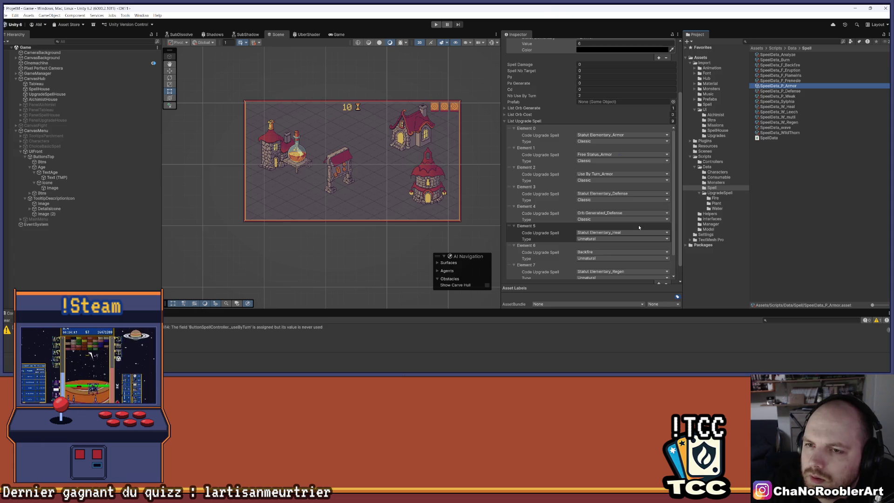
pyautogui.scroll(3, 639, 227)
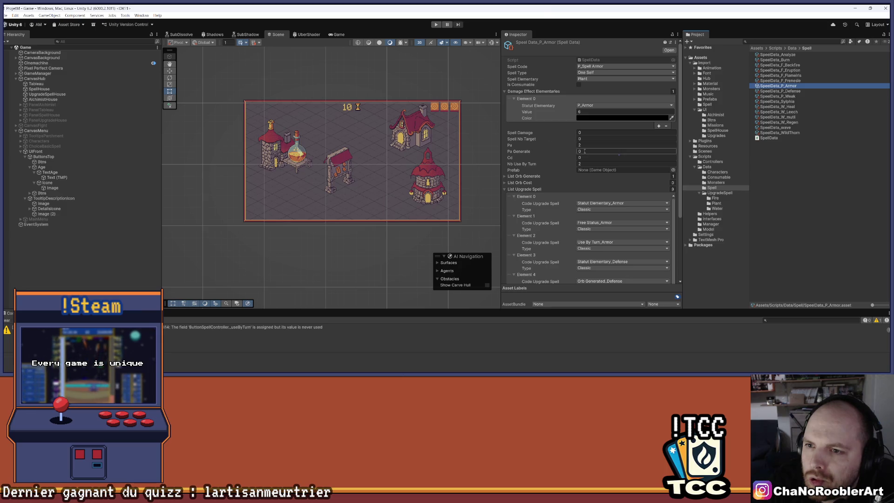
pyautogui.scroll(-5, 629, 171)
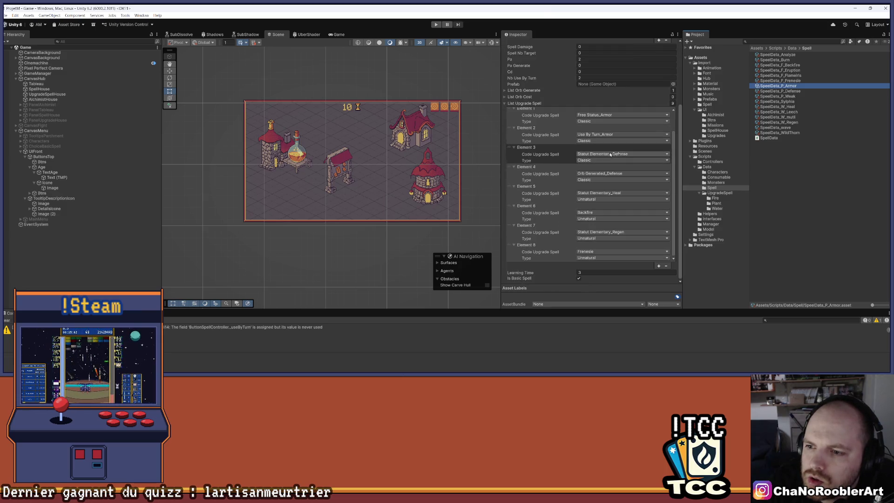
pyautogui.click(658, 265)
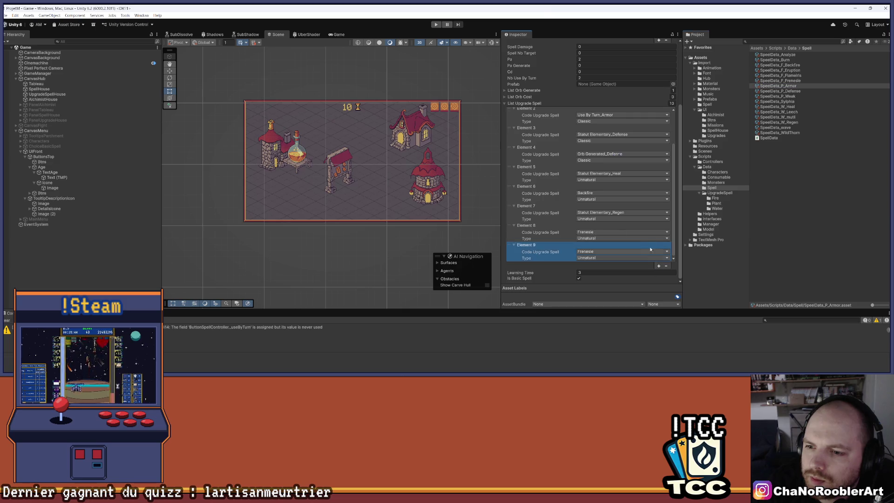
pyautogui.click(621, 251)
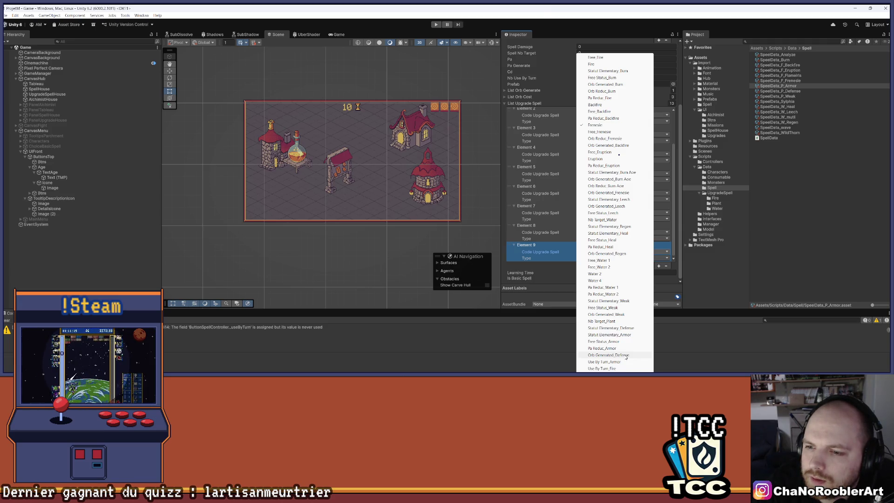
pyautogui.click(626, 355)
# Add Element 10 as Orb Generated_Frenesie and save the project
pyautogui.click(658, 266)
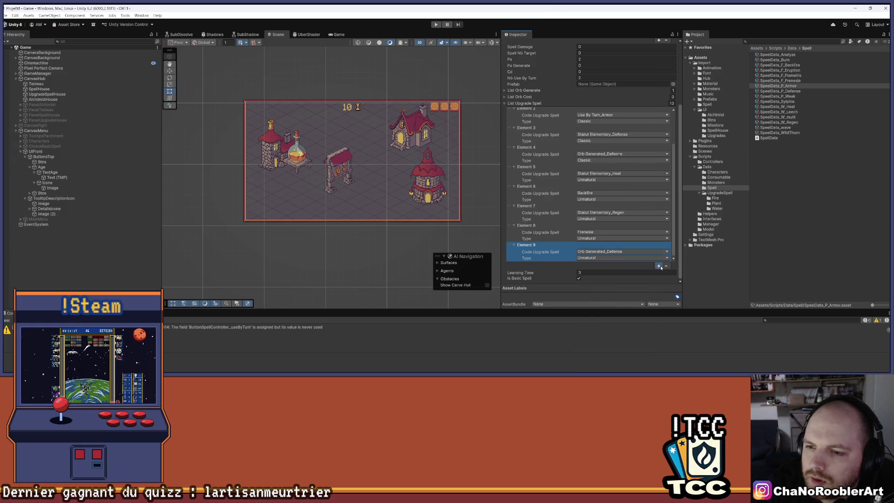
pyautogui.click(631, 252)
pyautogui.click(632, 253)
pyautogui.click(638, 253)
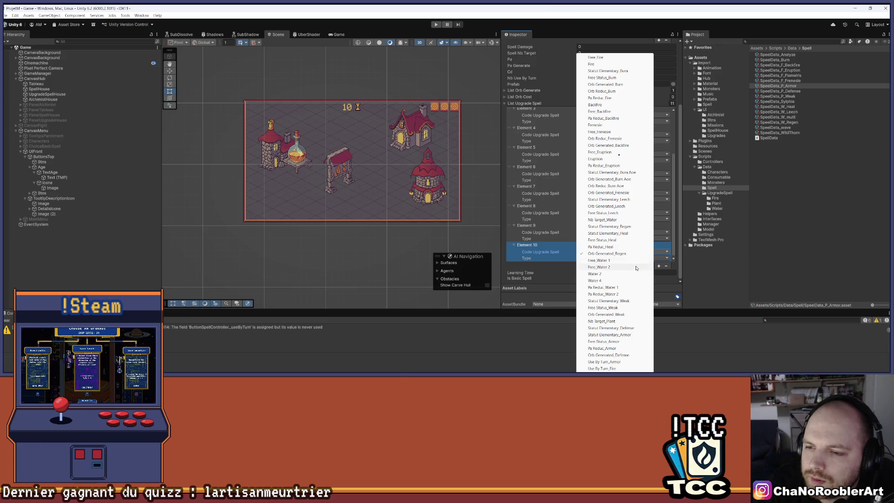
pyautogui.click(621, 192)
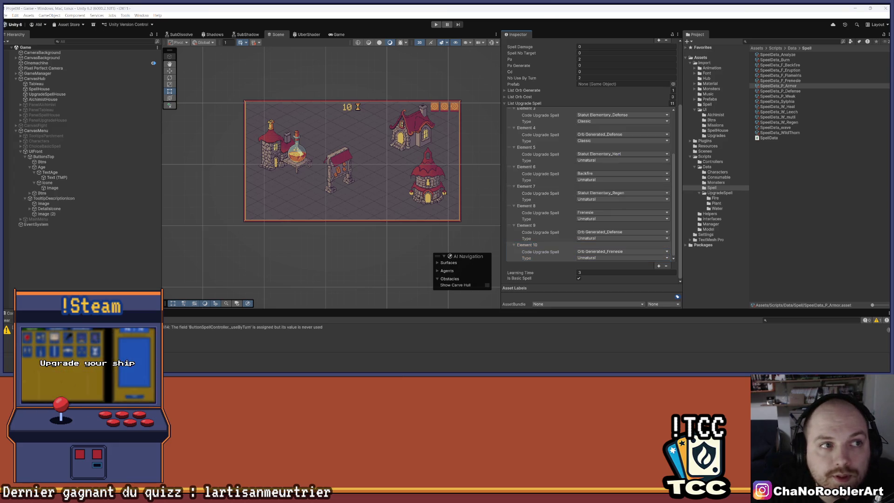
pyautogui.click(5, 16)
pyautogui.click(15, 45)
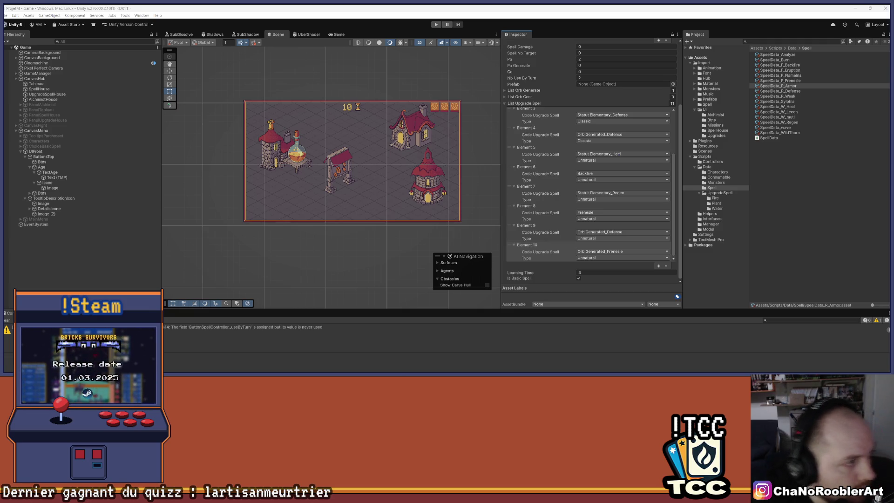
# Give SpeelData_P_Defense a single upgrade entry set to Statut Elementary_Defense
pyautogui.click(805, 91)
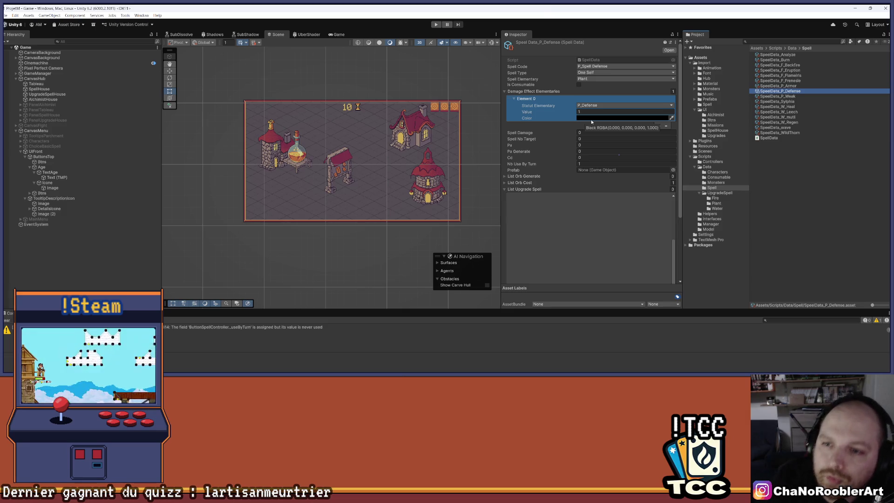
pyautogui.scroll(-3, 652, 240)
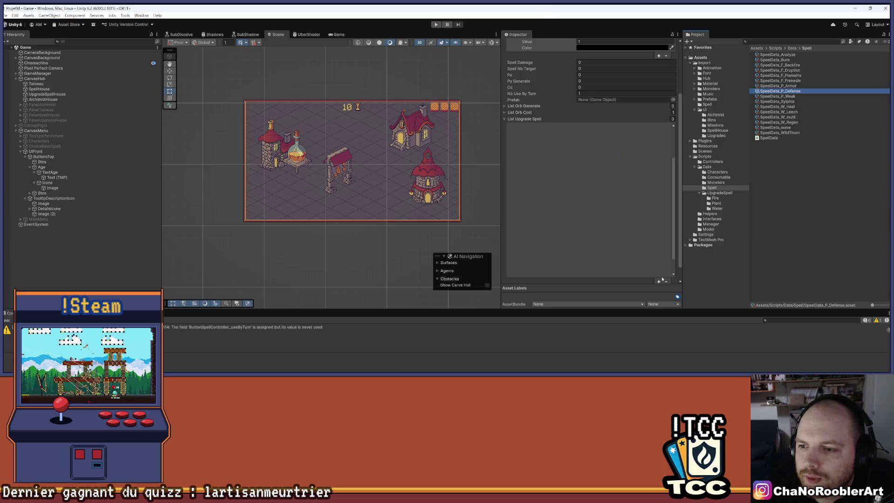
pyautogui.scroll(1, 651, 233)
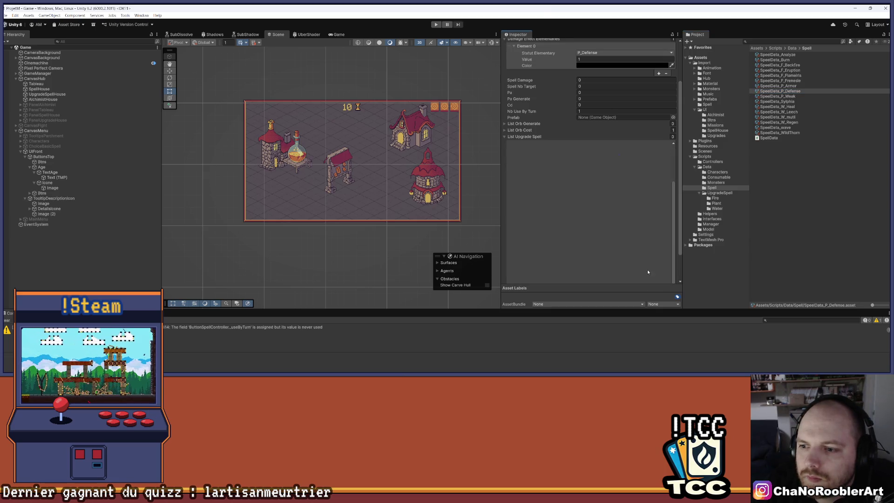
pyautogui.scroll(3, 648, 269)
pyautogui.hotkey('ctrl', 'z')
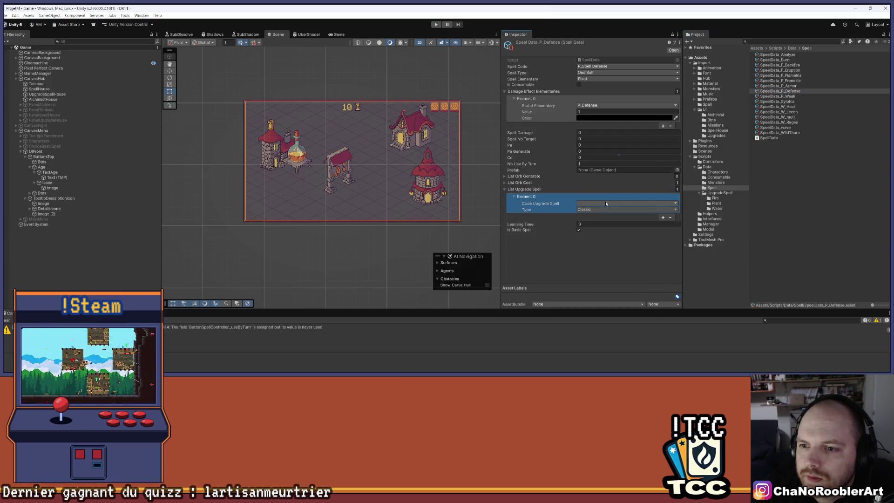
pyautogui.click(605, 203)
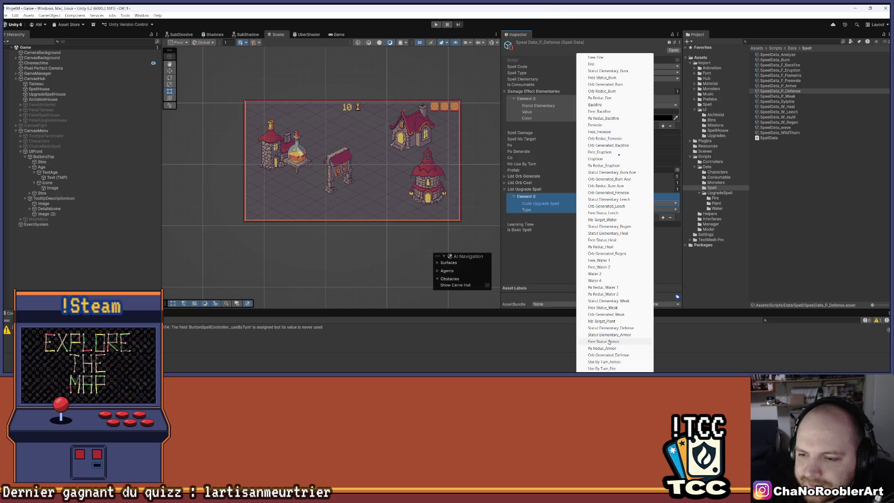
pyautogui.click(610, 335)
pyautogui.click(642, 203)
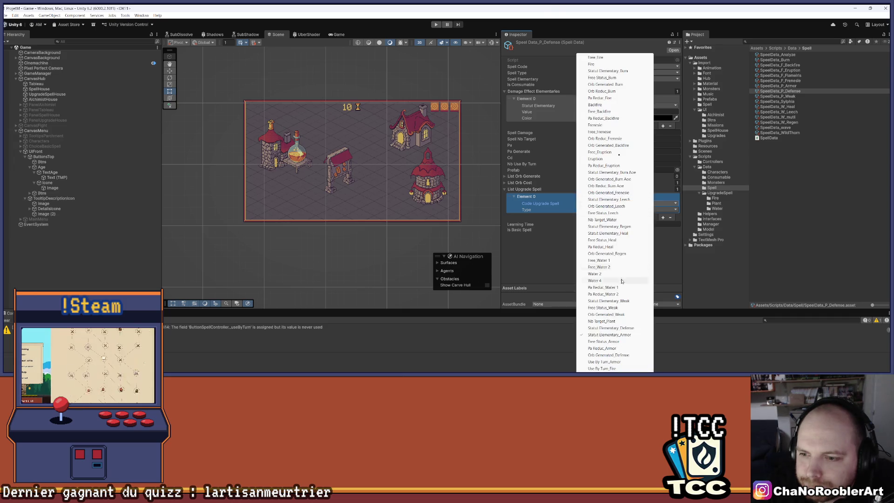
pyautogui.click(633, 329)
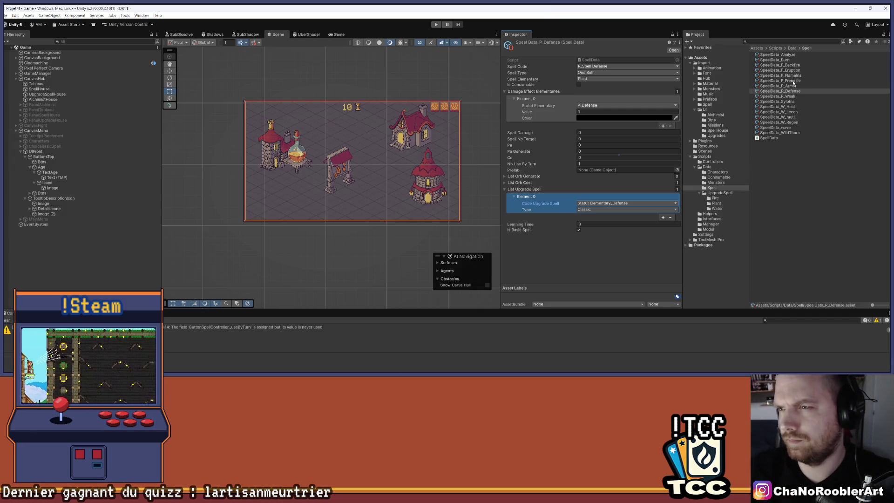
pyautogui.rightClick(790, 102)
# Rename the Sylphia and WildThorn assets to SpeelData_P_Sylphia and SpeelData_P_WildThorn
pyautogui.click(743, 108)
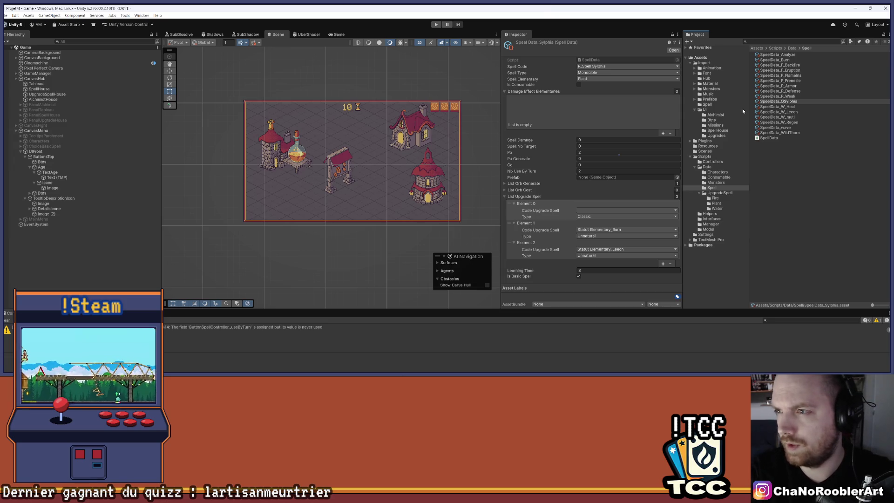
pyautogui.write('P_')
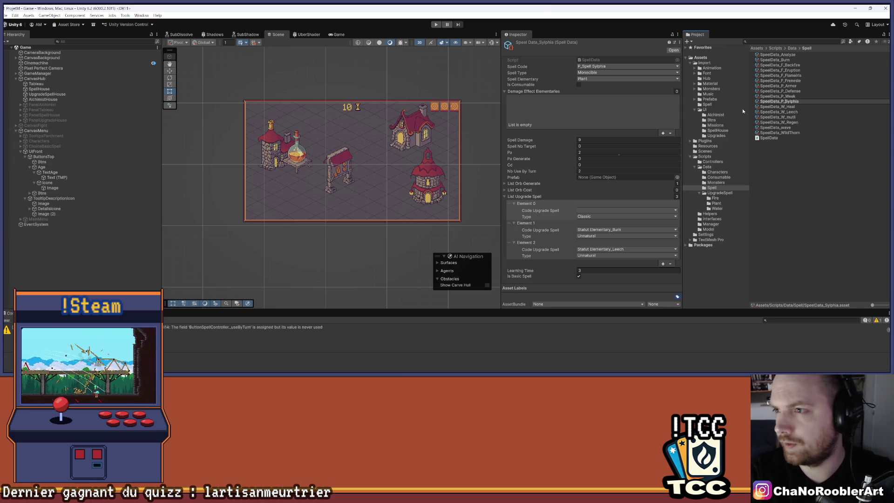
pyautogui.press('Return')
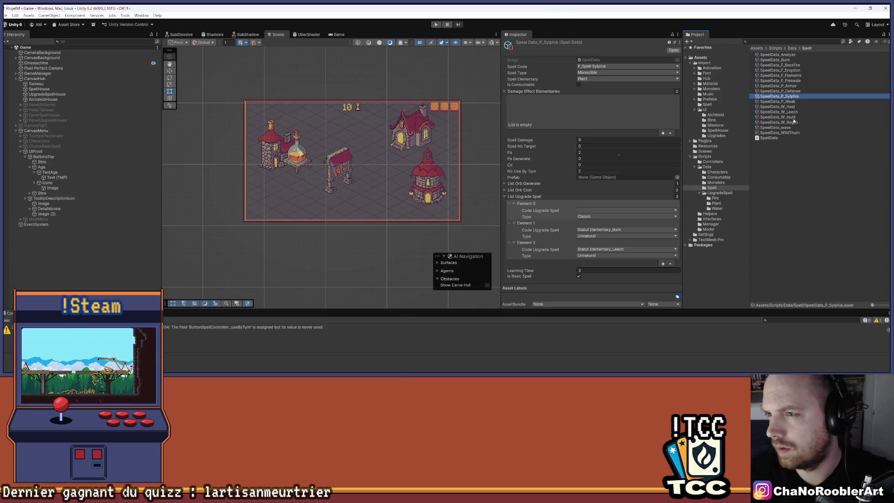
pyautogui.rightClick(781, 134)
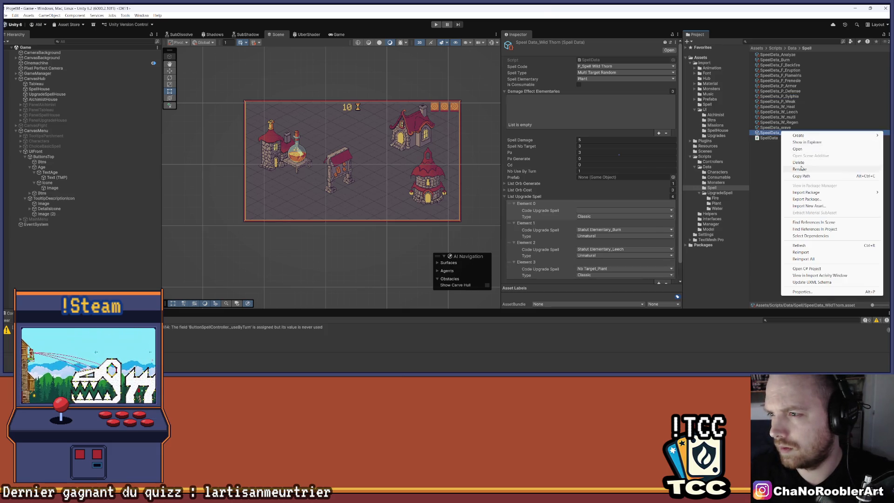
pyautogui.click(803, 169)
pyautogui.press('Right')
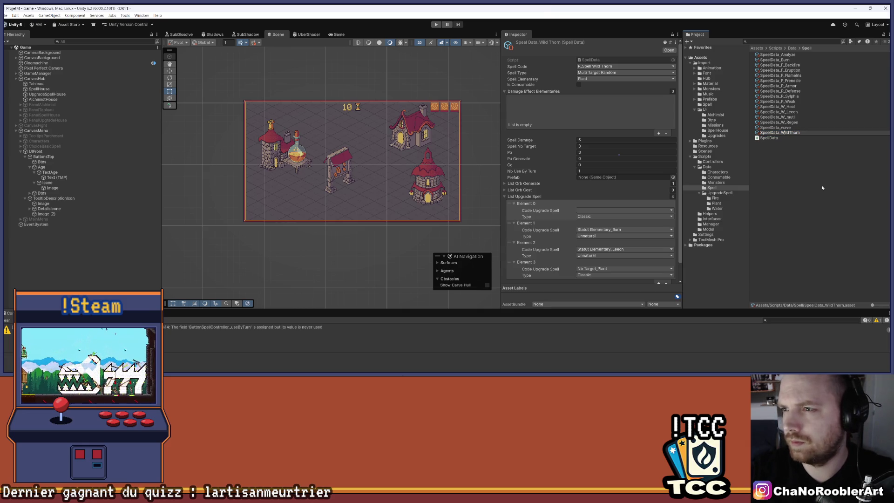
pyautogui.write('P_')
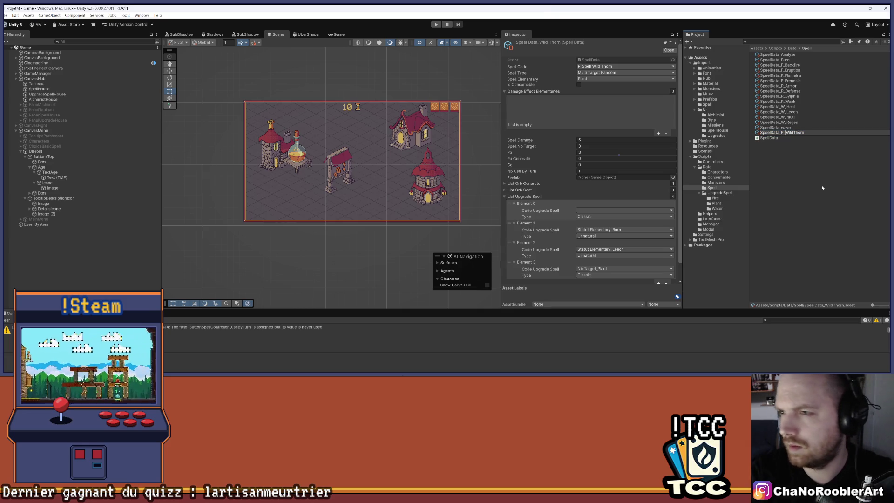
pyautogui.press('Return')
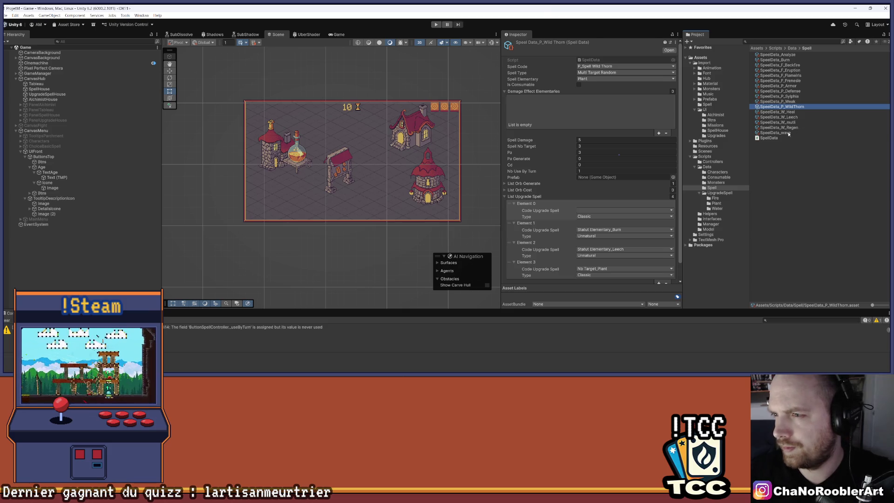
# Rename the water assets to SpeelData_W_Wave and SpeelData_W_Mutli, then reselect SpeelData_P_Defense
pyautogui.rightClick(789, 134)
pyautogui.click(805, 168)
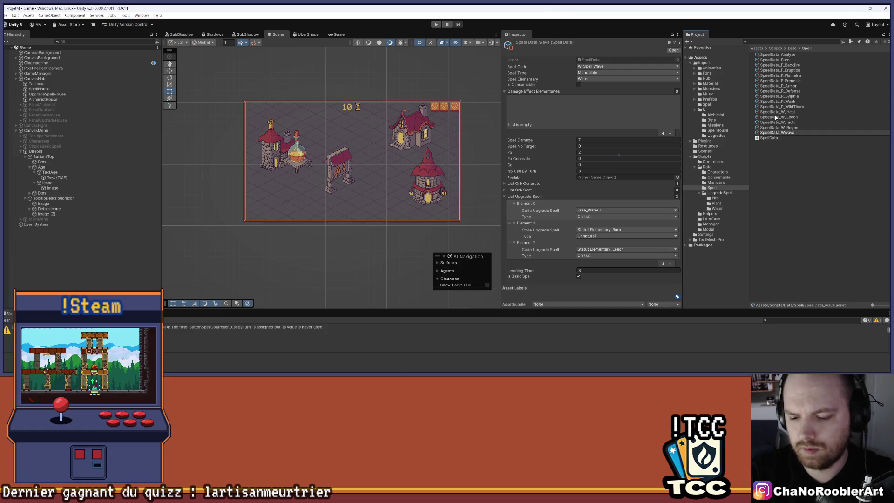
pyautogui.write('W')
pyautogui.press('Return')
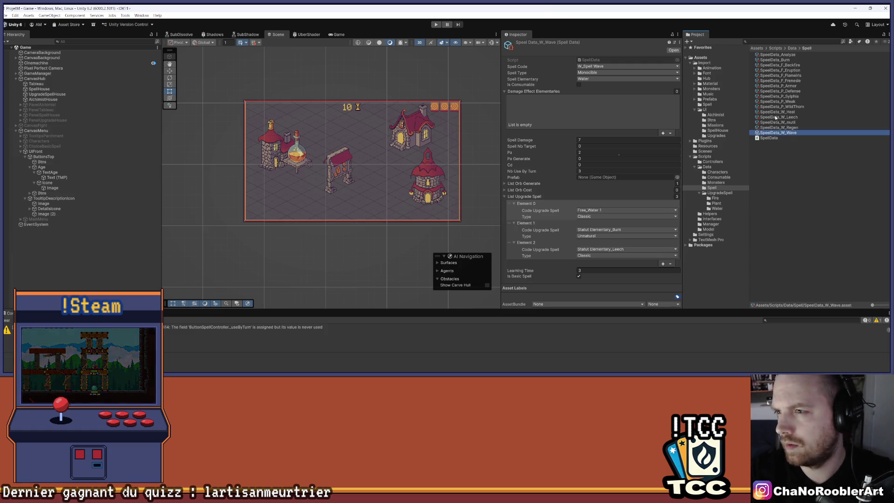
pyautogui.rightClick(790, 123)
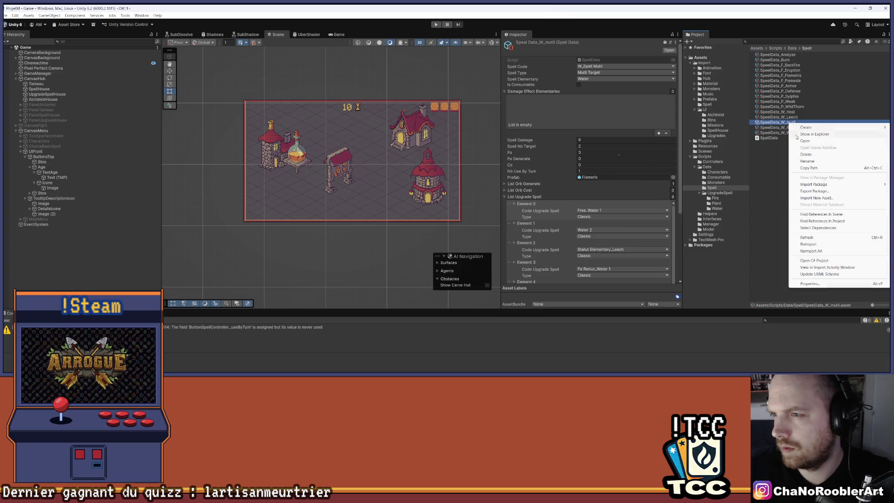
pyautogui.click(810, 161)
pyautogui.press('Right')
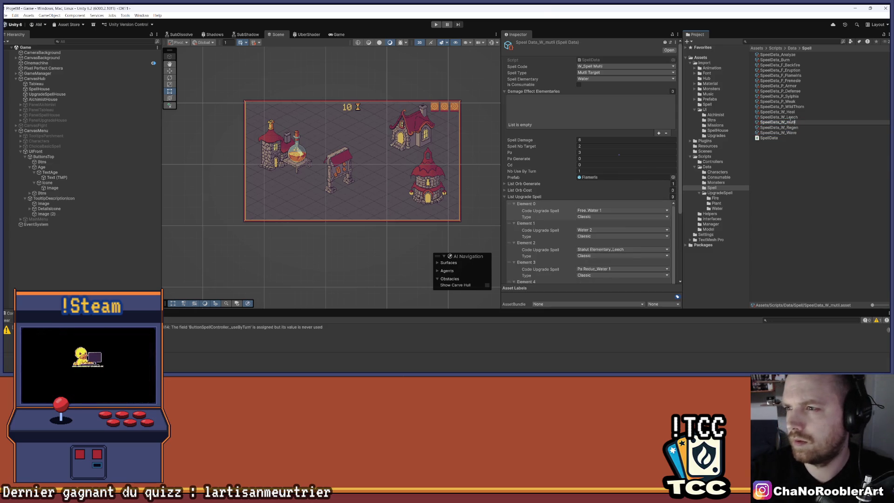
pyautogui.press('Left')
pyautogui.press('Left')
pyautogui.press('BackSpace')
pyautogui.write('M')
pyautogui.press('Return')
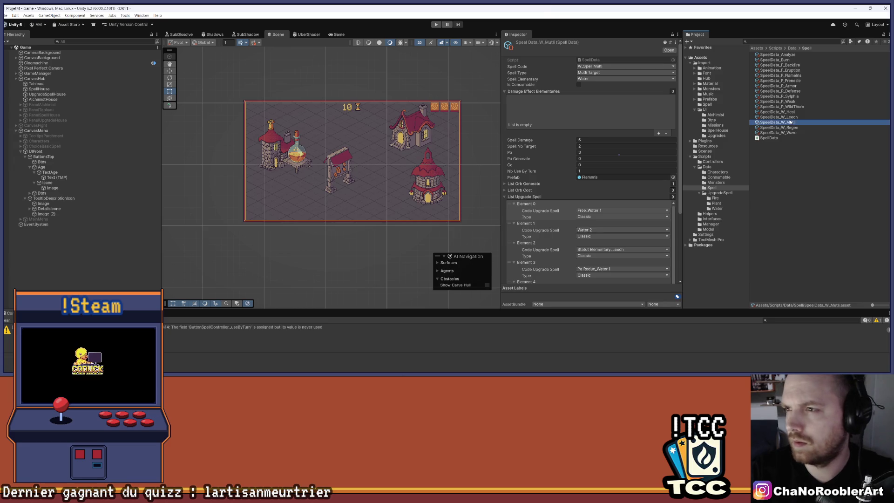
pyautogui.click(796, 91)
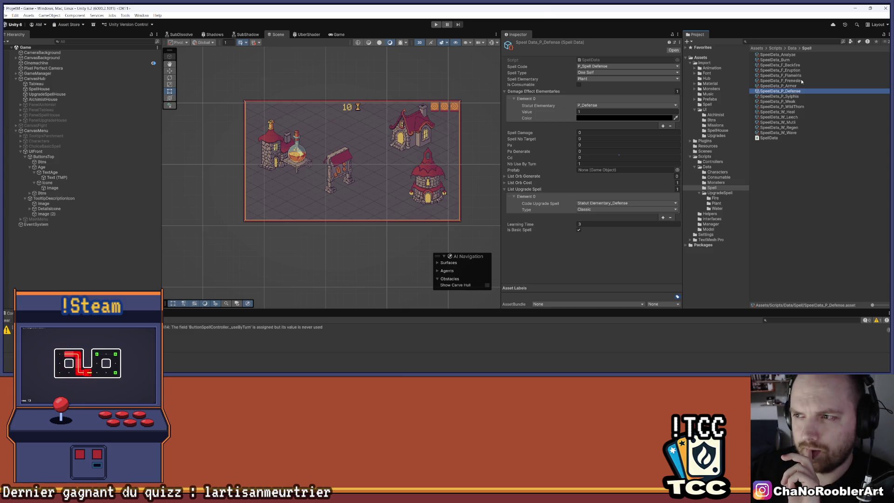
# Add a second, still-unset upgrade entry to P_Defense, then switch to Visual Studio
pyautogui.click(802, 82)
pyautogui.click(583, 206)
pyautogui.click(780, 91)
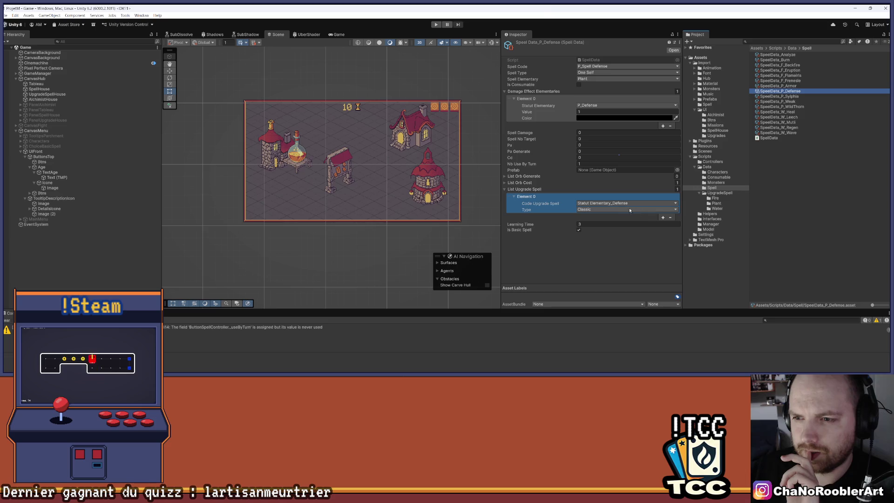
pyautogui.click(663, 217)
pyautogui.click(613, 224)
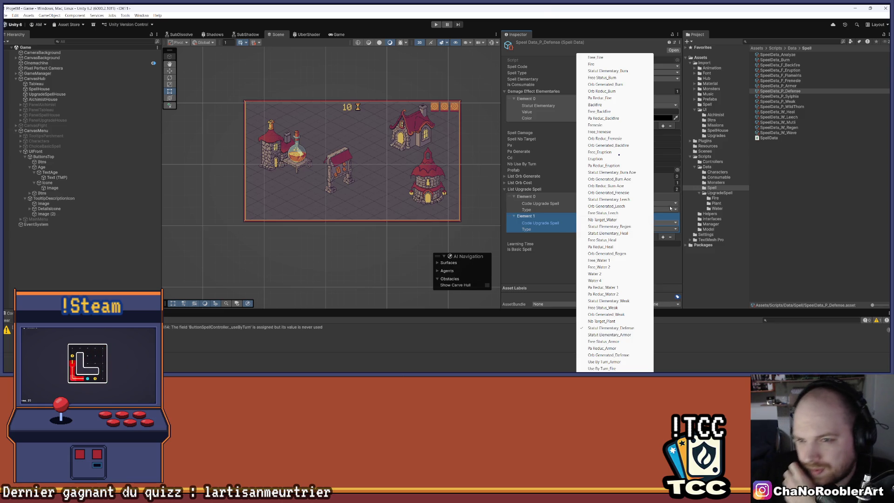
pyautogui.click(593, 325)
pyautogui.moveTo(593, 371)
pyautogui.click(483, 371)
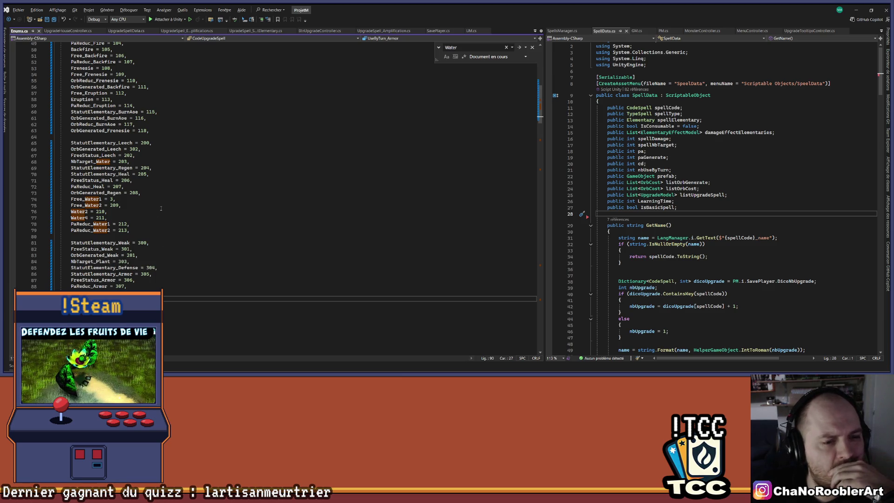
# Add a FreeStatus_Defense entry to the Enums.cs enum, save, and return to Unity to recompile
pyautogui.click(90, 280)
pyautogui.doubleClick(90, 280)
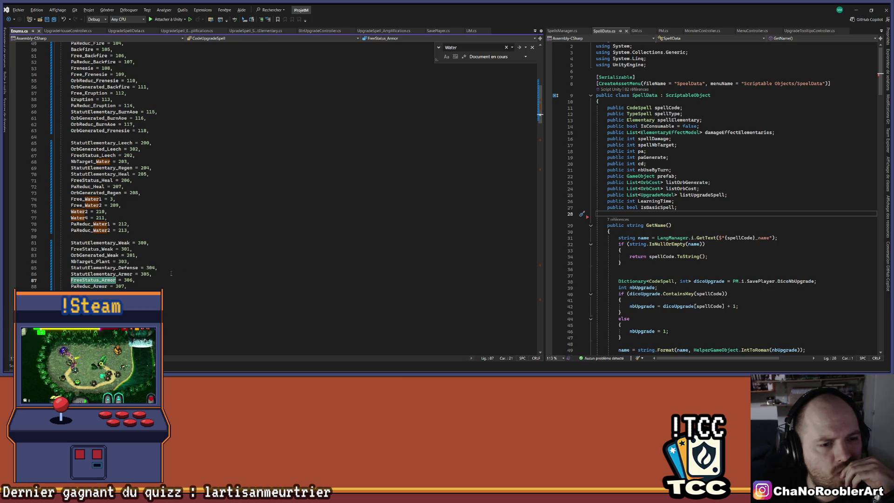
pyautogui.press('Down')
pyautogui.press('Down')
pyautogui.press('Down')
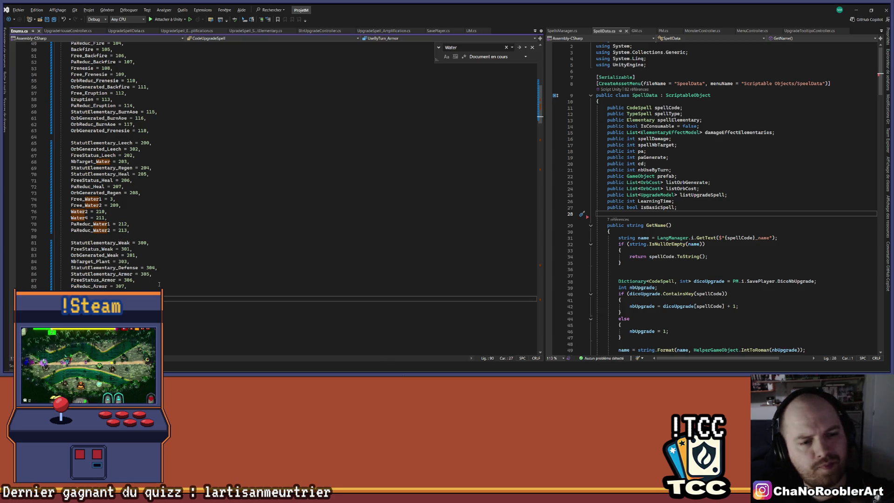
pyautogui.press('Down')
pyautogui.write('Status_')
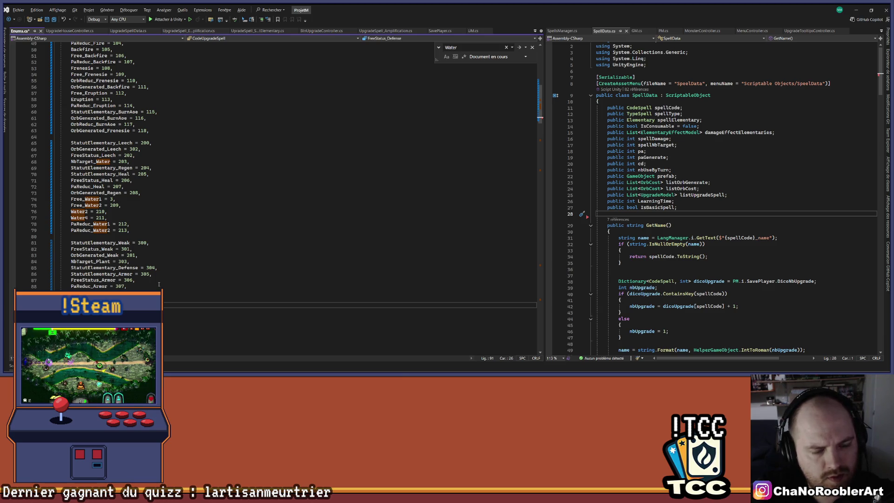
pyautogui.write('nse =')
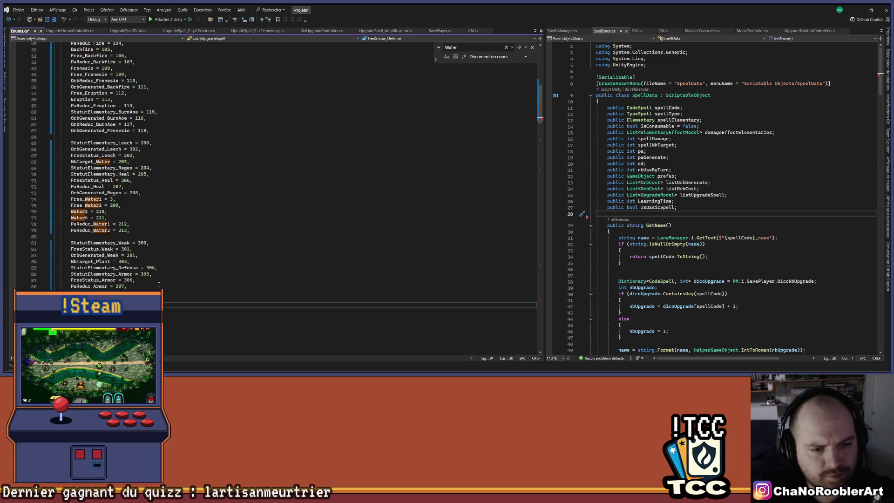
pyautogui.hotkey('ctrl', 's')
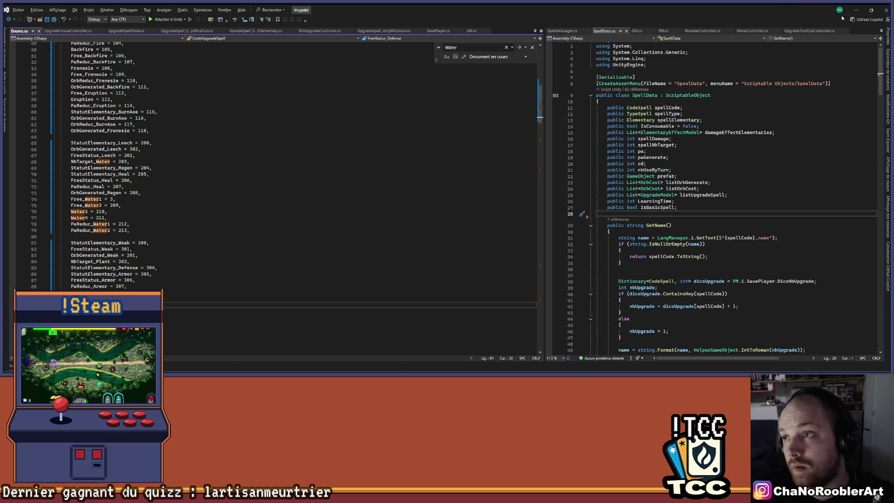
pyautogui.click(856, 10)
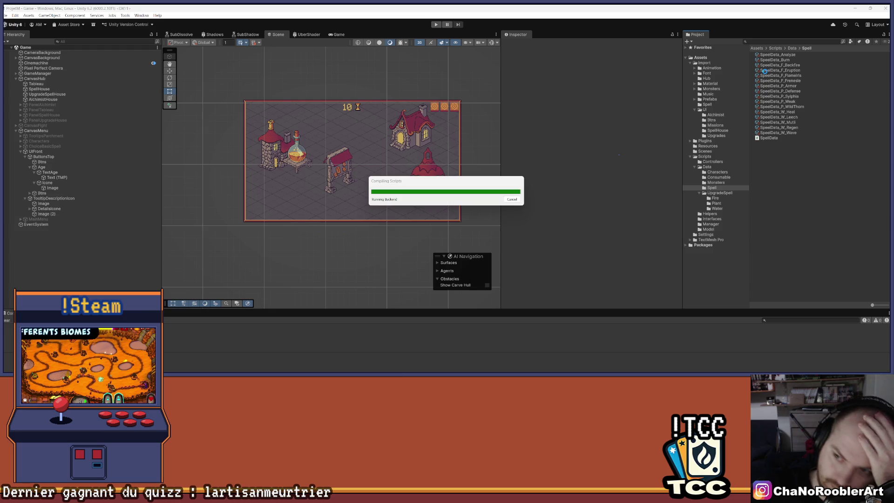
# In the Plant upgrade folder, compare UpgradeSpell_ArmorFree with UpgradeSpell_Defense, then duplicate UpgradeSpell_Defense
pyautogui.click(723, 204)
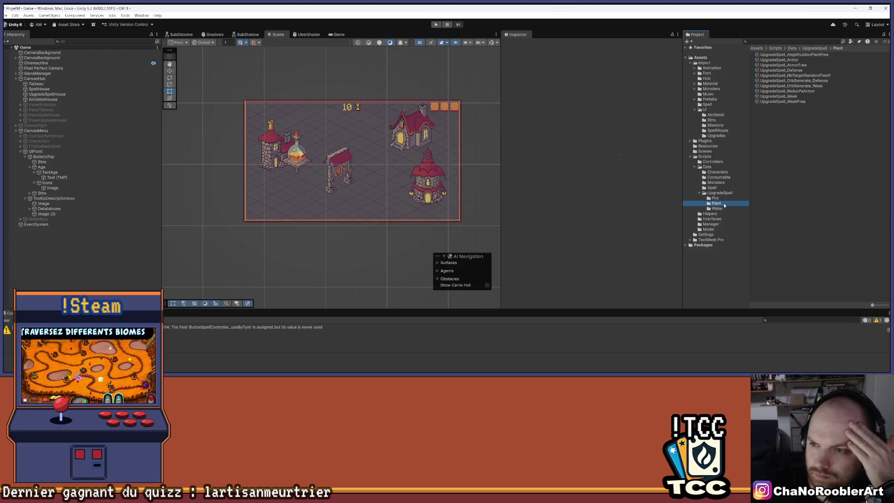
pyautogui.click(808, 65)
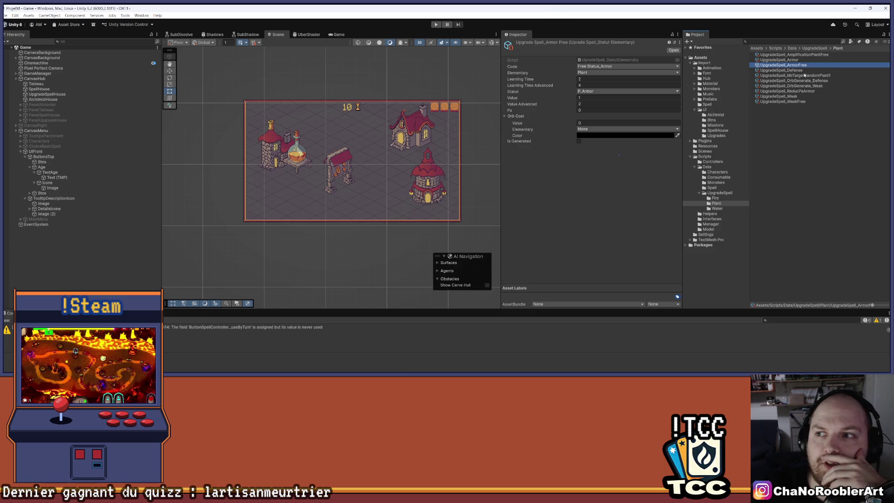
pyautogui.click(805, 71)
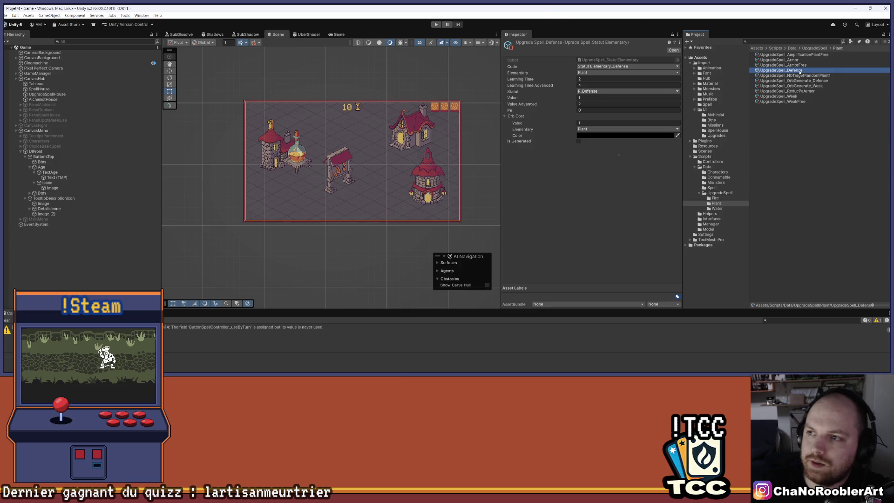
pyautogui.hotkey('ctrl', 'd')
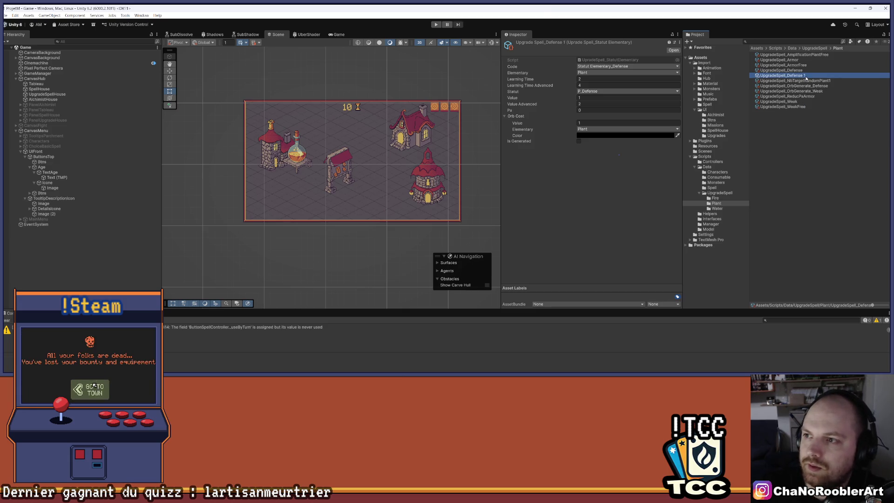
# Rename the duplicated asset to UpgradeSpell_FreeDefense
pyautogui.rightClick(806, 77)
pyautogui.click(834, 118)
pyautogui.press('End')
pyautogui.press('BackSpace')
pyautogui.press('BackSpace')
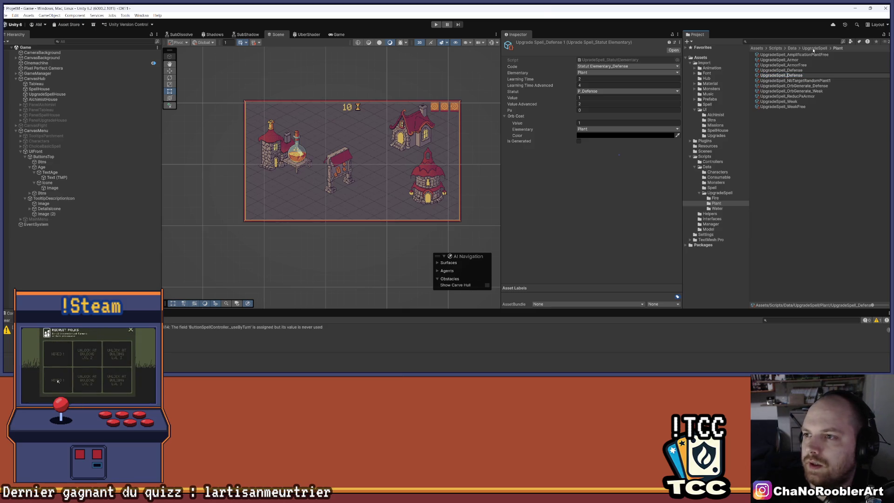
pyautogui.write('Free')
pyautogui.press('Return')
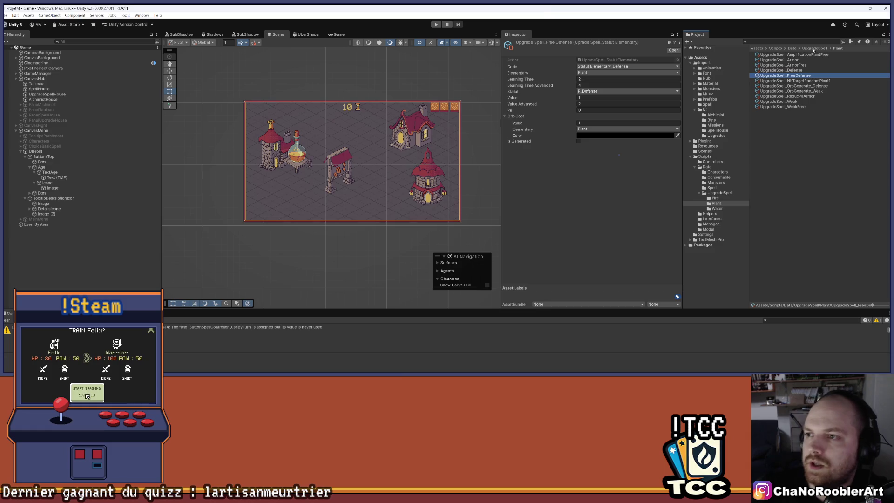
# Set its code to Free Status_Defense, Learning Time Advanced 3 and Orb Cost 0, then select GameManager
pyautogui.click(619, 67)
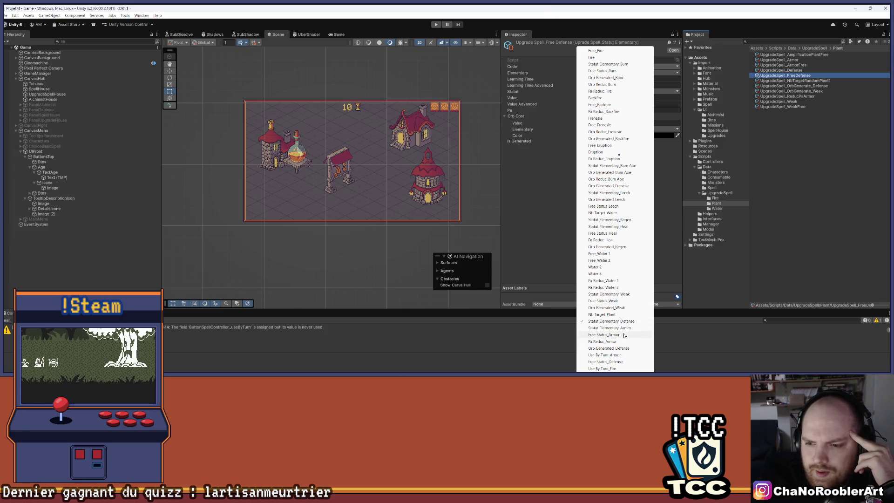
pyautogui.click(605, 362)
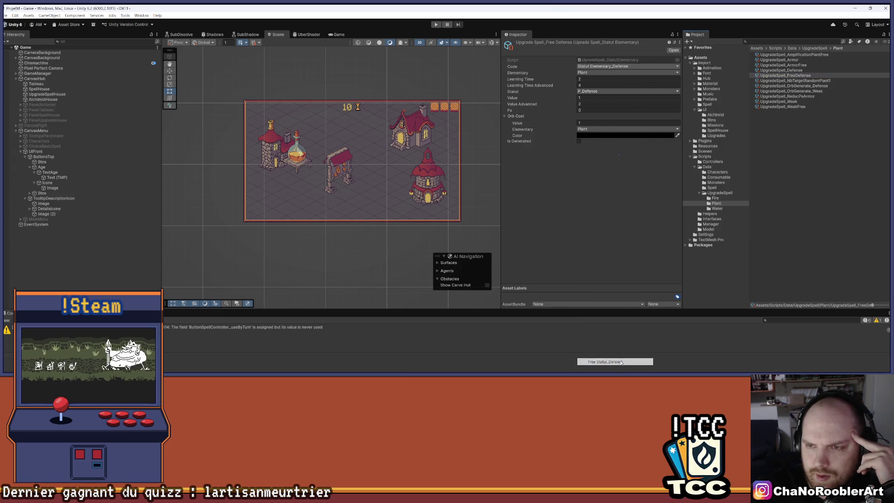
pyautogui.click(601, 85)
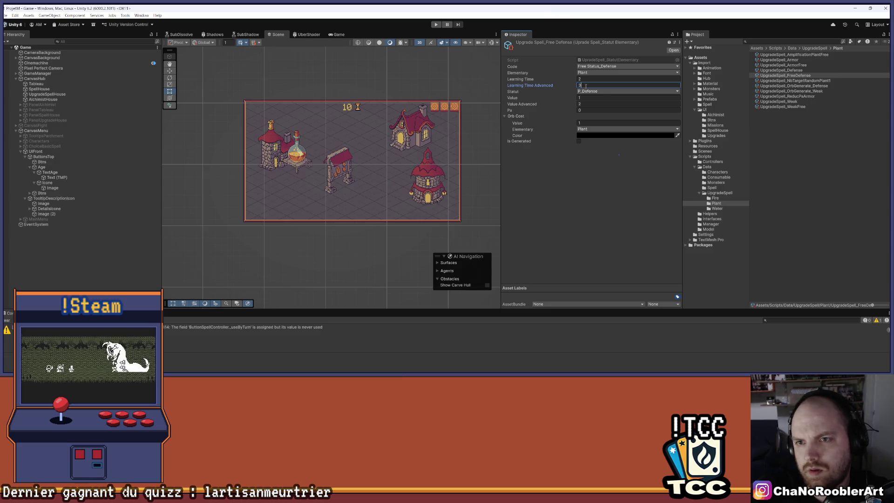
pyautogui.click(592, 104)
pyautogui.click(593, 123)
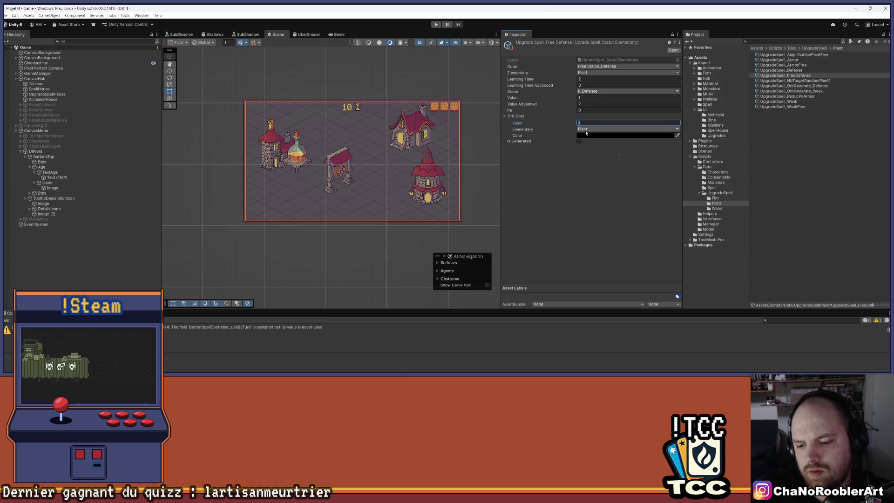
pyautogui.click(602, 184)
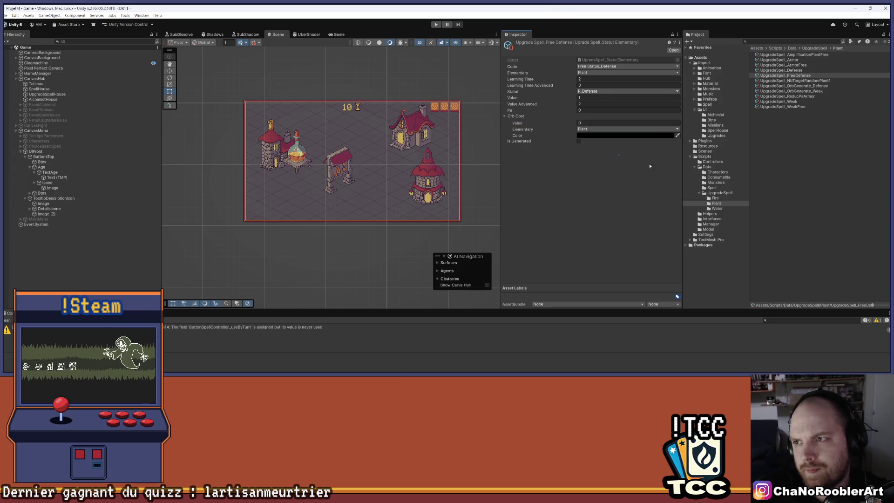
pyautogui.click(786, 70)
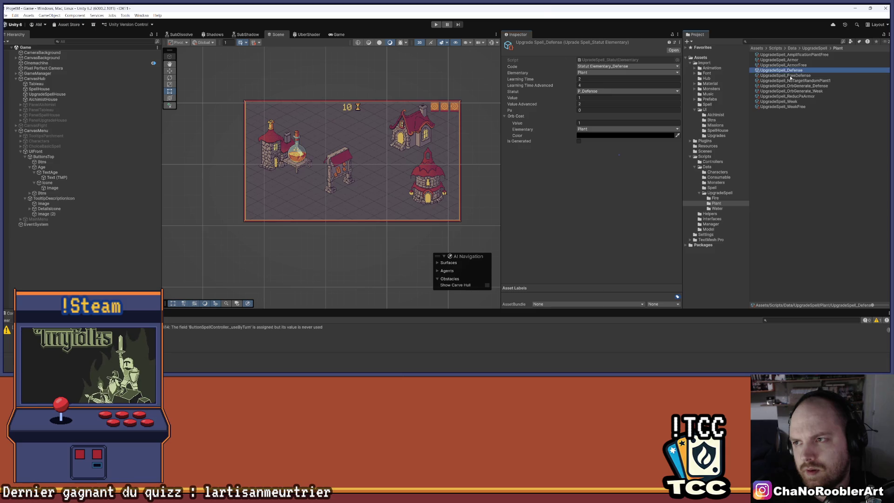
pyautogui.click(790, 76)
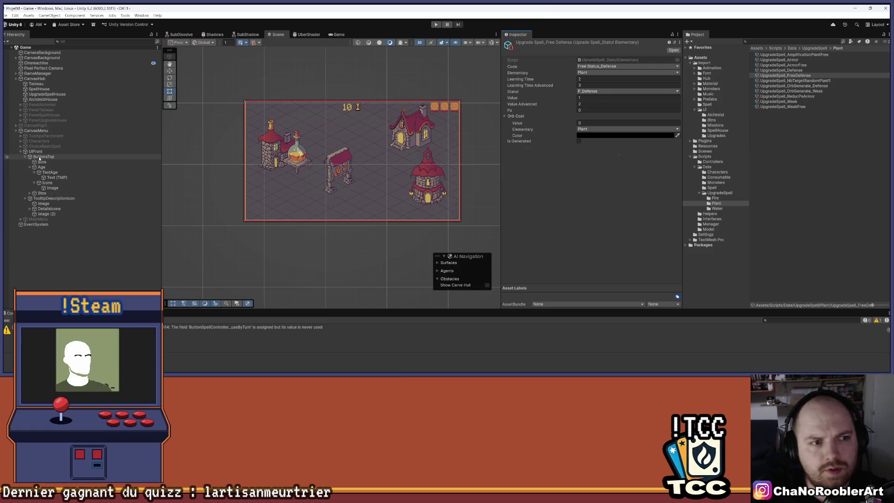
pyautogui.click(41, 73)
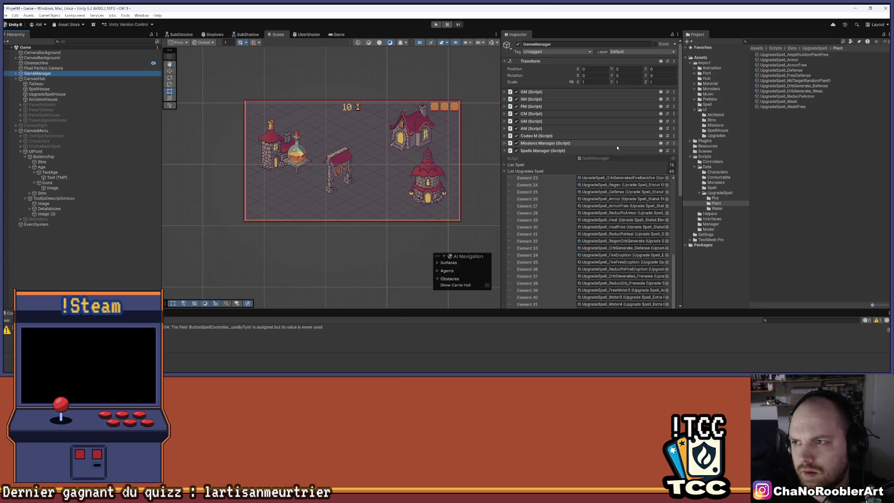
# Append UpgradeSpell_FreeDefense as Element 45 of GameManager's upgrade list and save the scene
pyautogui.scroll(-10, 660, 230)
pyautogui.click(659, 211)
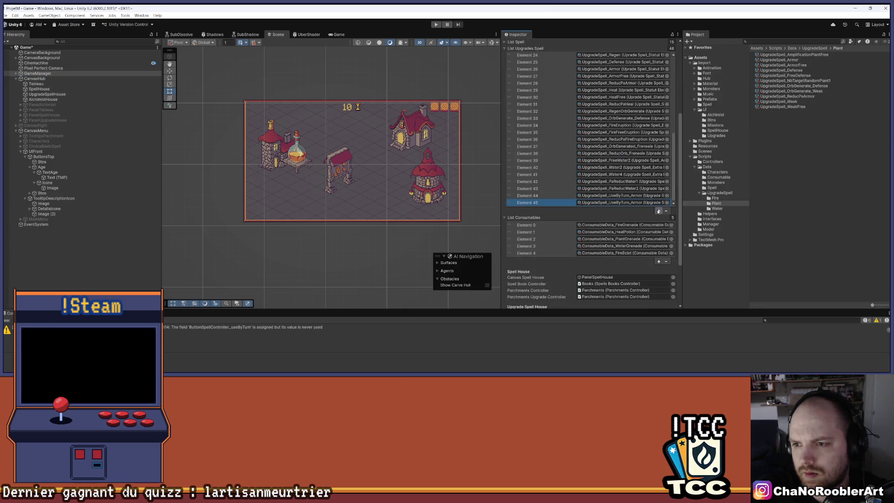
pyautogui.moveTo(787, 76)
pyautogui.mouseDown()
pyautogui.moveTo(726, 140)
pyautogui.moveTo(624, 202)
pyautogui.mouseUp()
pyautogui.hotkey('ctrl', 's')
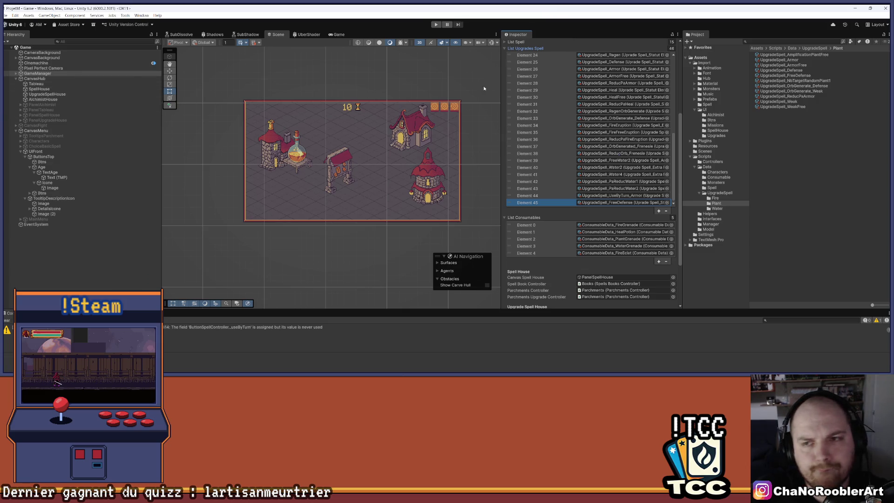
pyautogui.scroll(3, 605, 140)
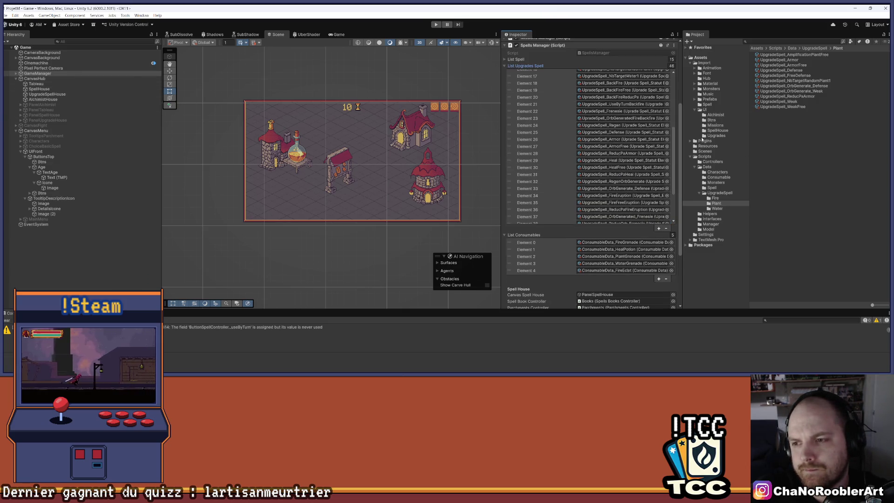
pyautogui.click(712, 188)
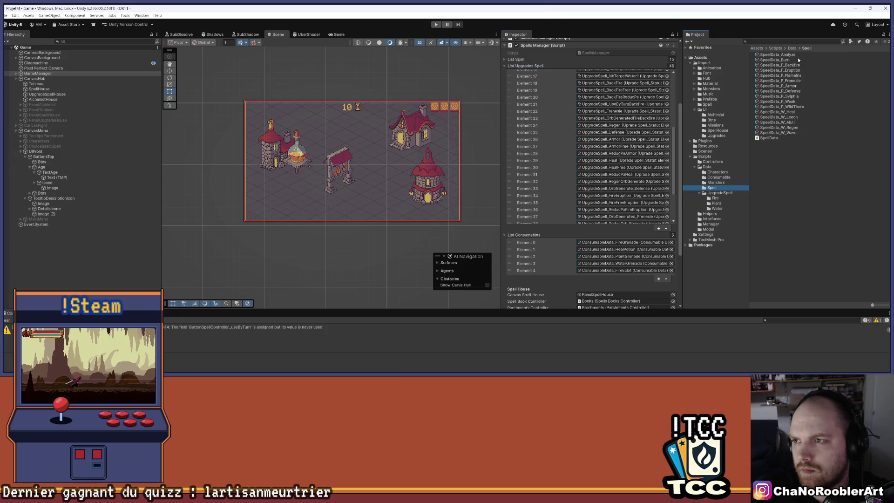
# Set P_Defense's first upgrade to Free Status_Defense and delete its second entry
pyautogui.click(792, 91)
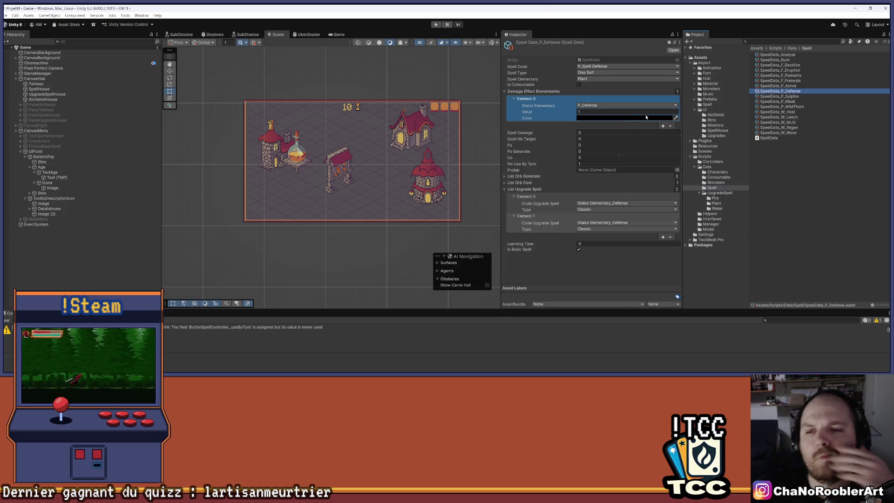
pyautogui.click(626, 223)
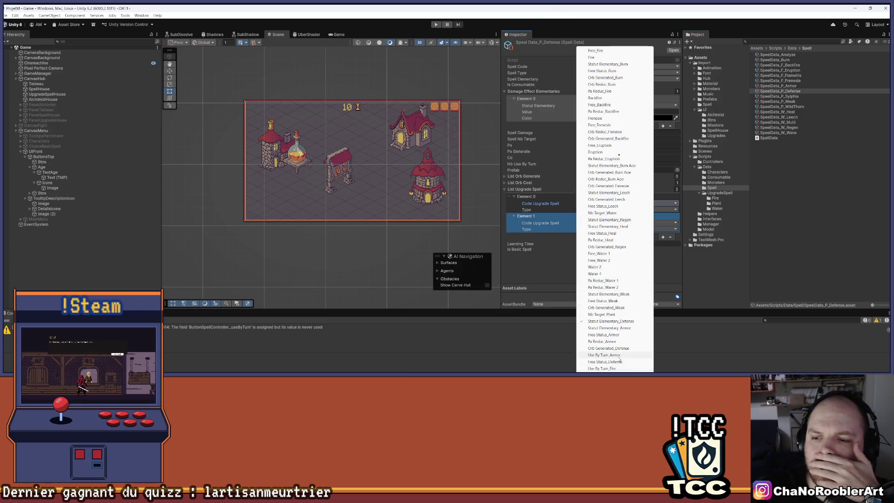
pyautogui.click(610, 322)
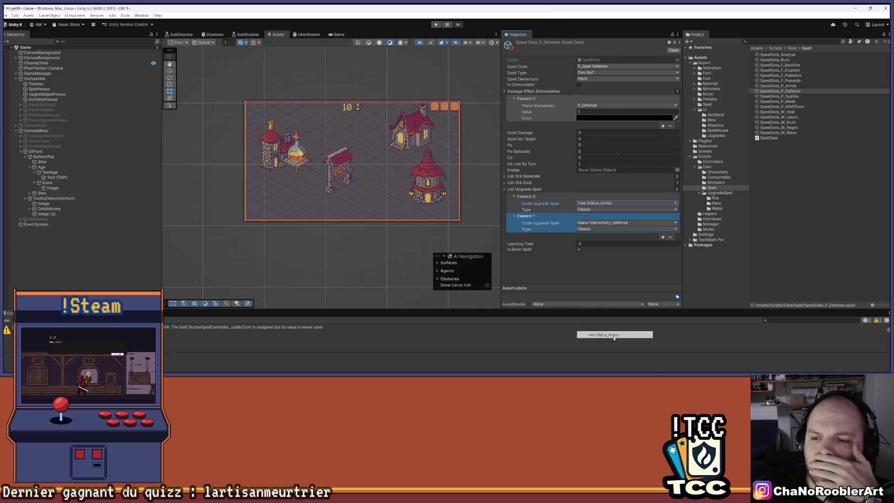
pyautogui.click(626, 203)
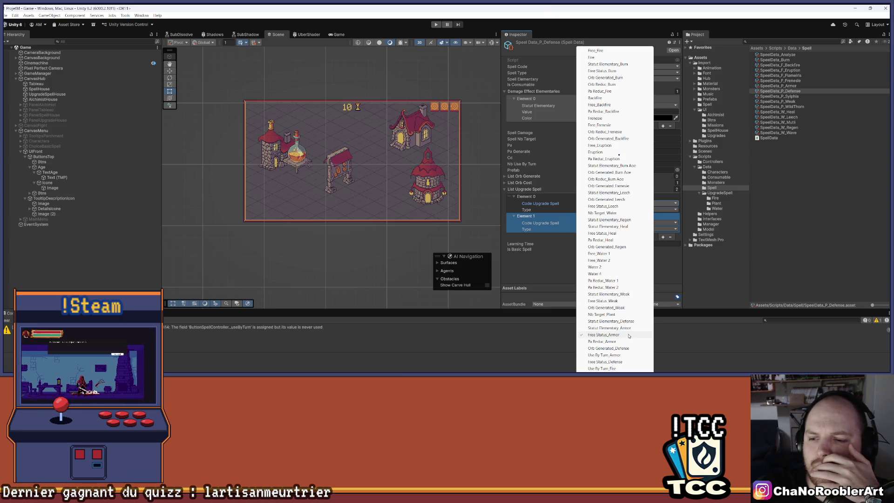
pyautogui.click(615, 362)
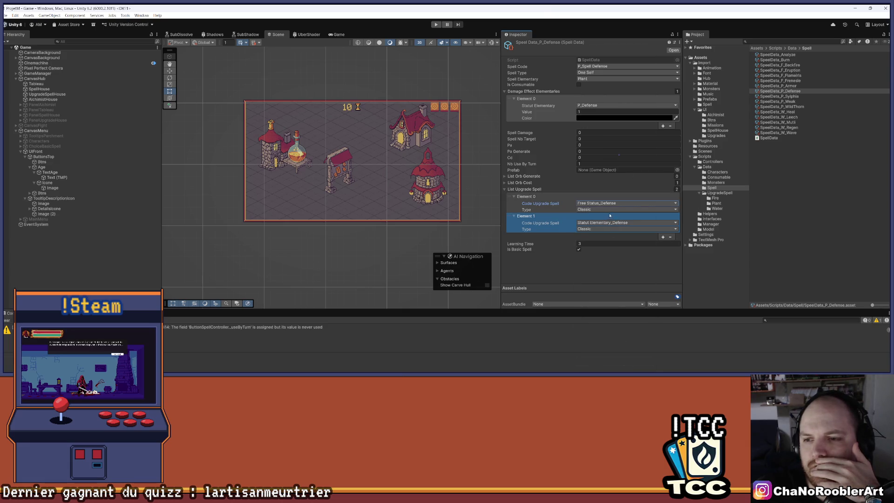
pyautogui.click(670, 236)
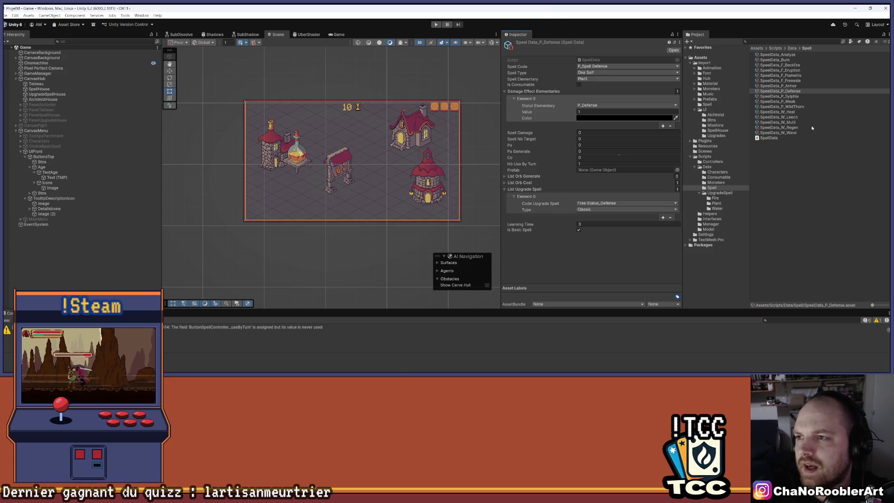
pyautogui.click(797, 81)
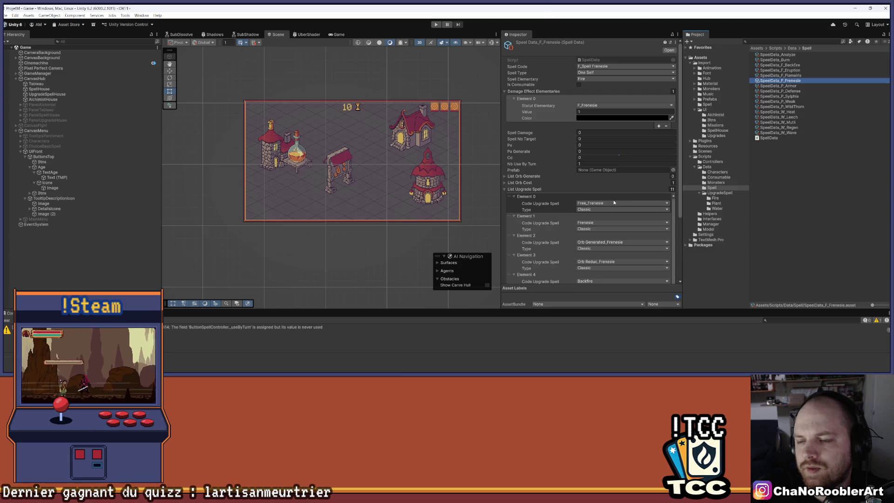
# Open UpgradeSpell/Fire and compare the Frenesie and Frenesie free upgrade assets
pyautogui.click(727, 135)
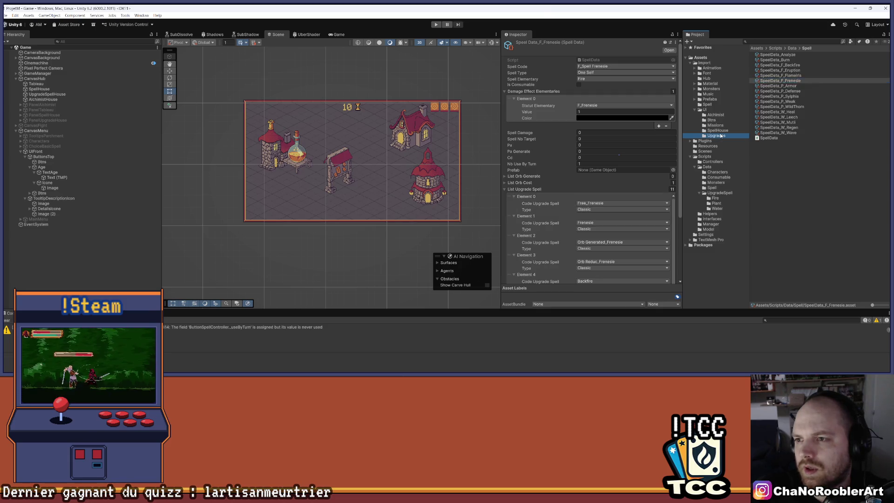
pyautogui.click(720, 198)
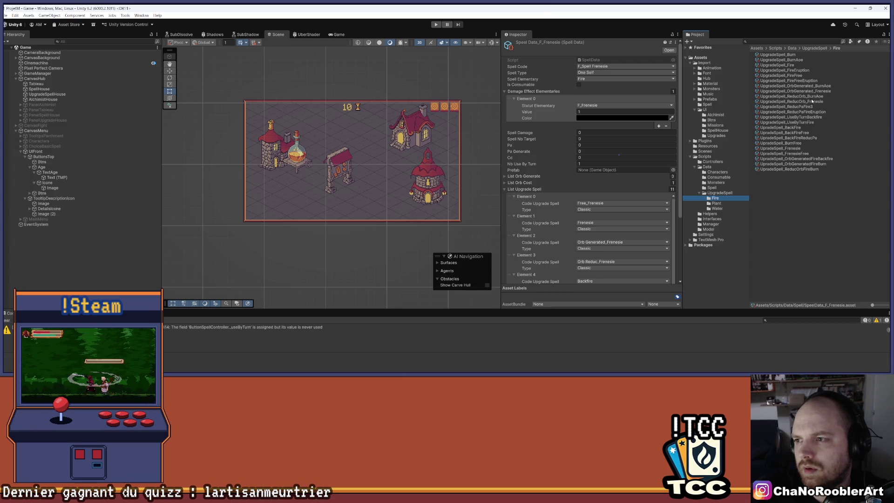
pyautogui.click(800, 154)
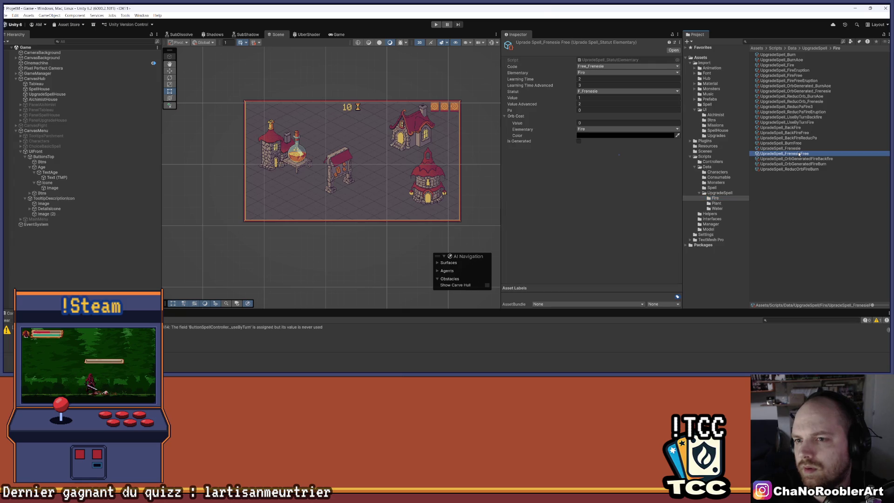
pyautogui.click(795, 148)
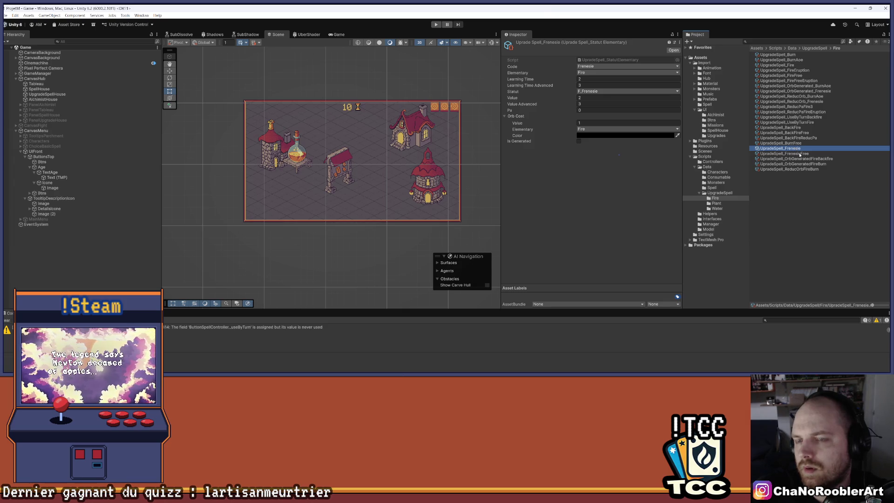
pyautogui.click(800, 154)
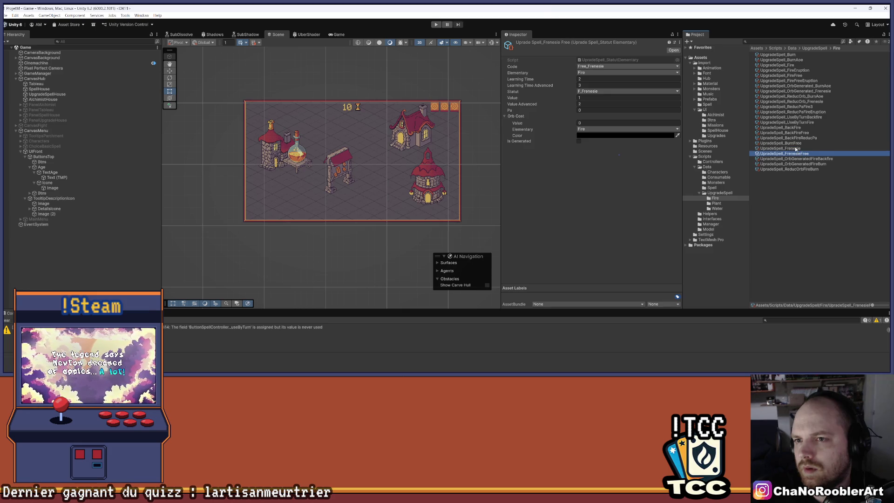
pyautogui.click(795, 148)
# Change UpgradeSpell_Frenesie's Value Advanced from 3 to 2 and list the Spell data assets
pyautogui.click(605, 97)
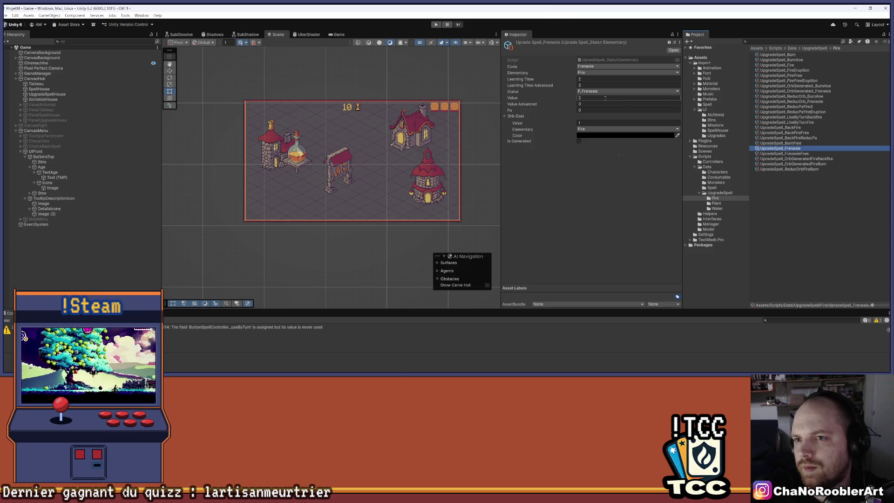
pyautogui.press('Tab')
pyautogui.write('2')
pyautogui.press('Return')
pyautogui.click(794, 149)
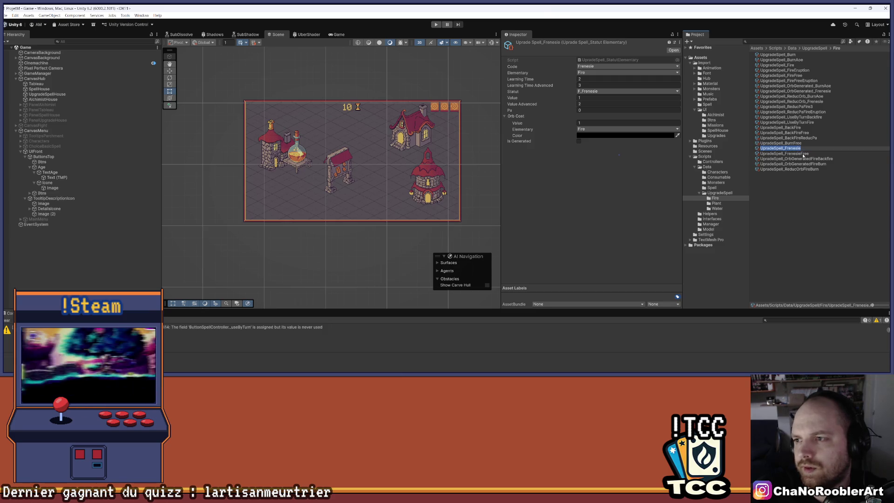
pyautogui.click(573, 201)
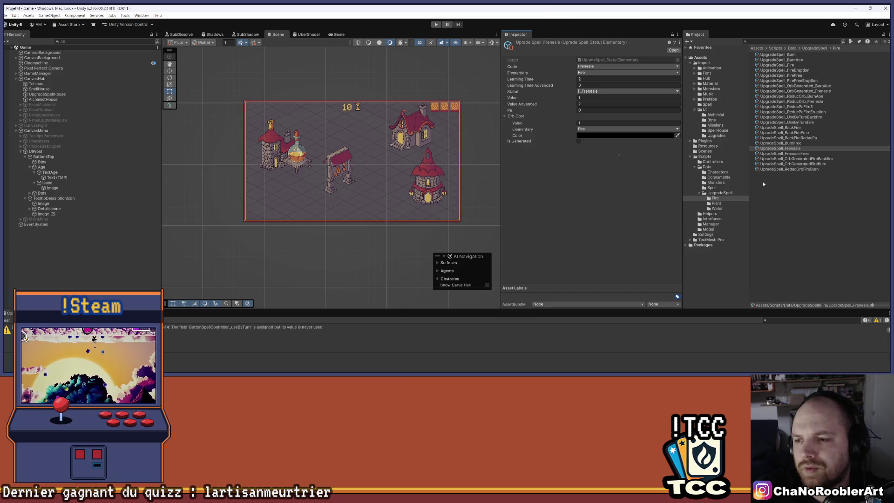
pyautogui.click(731, 187)
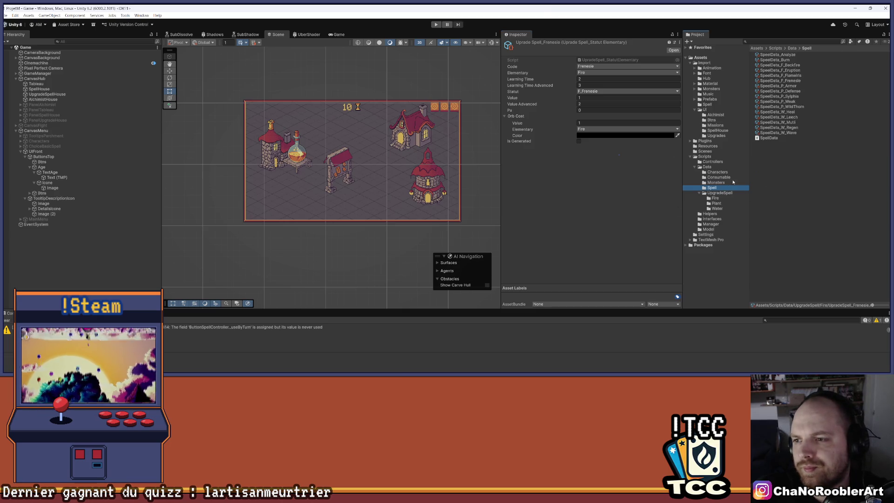
# Remove the Frenesie entry from SpeelData_F_Frenesie's upgrade list, then select SpeelData_P_Defense
pyautogui.click(794, 82)
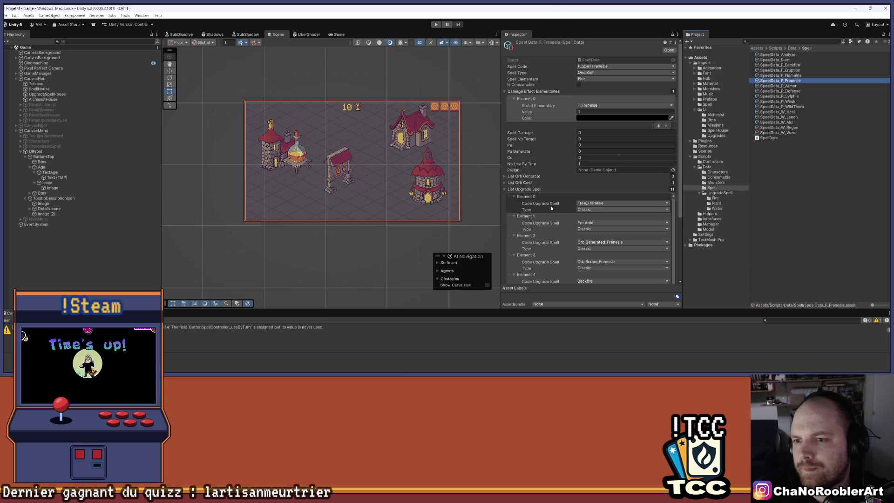
pyautogui.moveTo(511, 218)
pyautogui.mouseDown()
pyautogui.moveTo(558, 249)
pyautogui.moveTo(591, 254)
pyautogui.moveTo(591, 279)
pyautogui.moveTo(593, 251)
pyautogui.mouseUp()
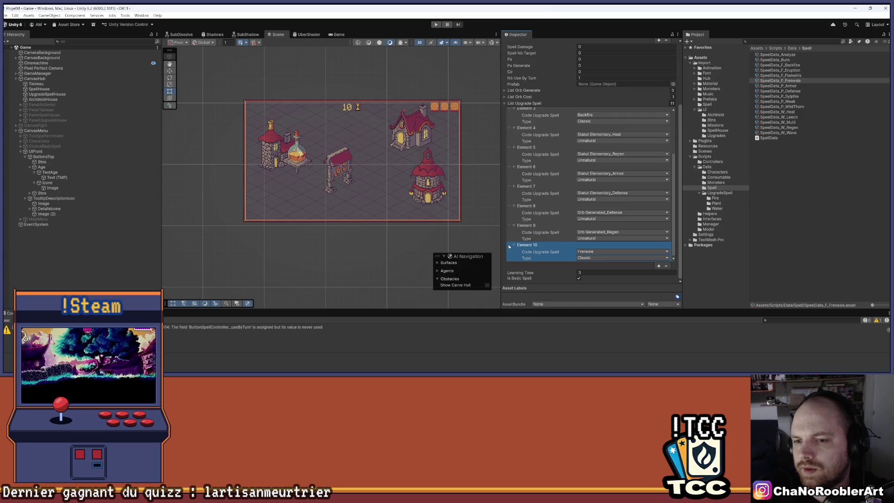
pyautogui.click(668, 266)
pyautogui.scroll(3, 591, 195)
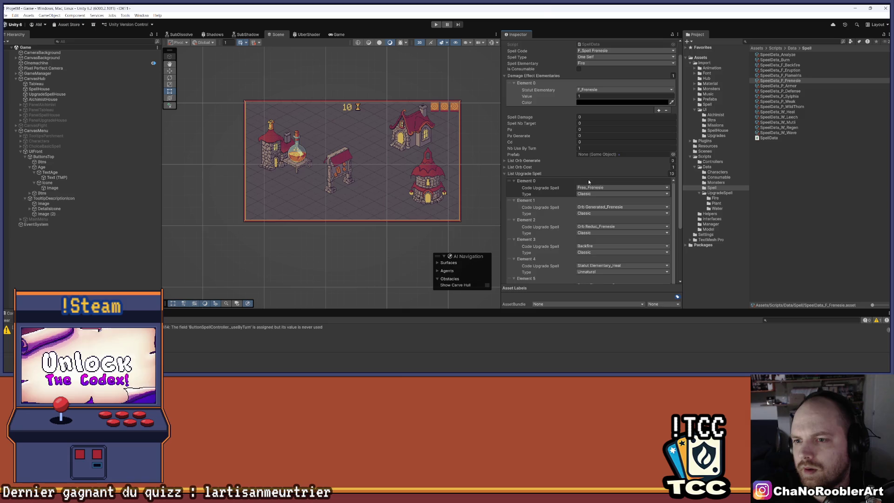
pyautogui.click(763, 154)
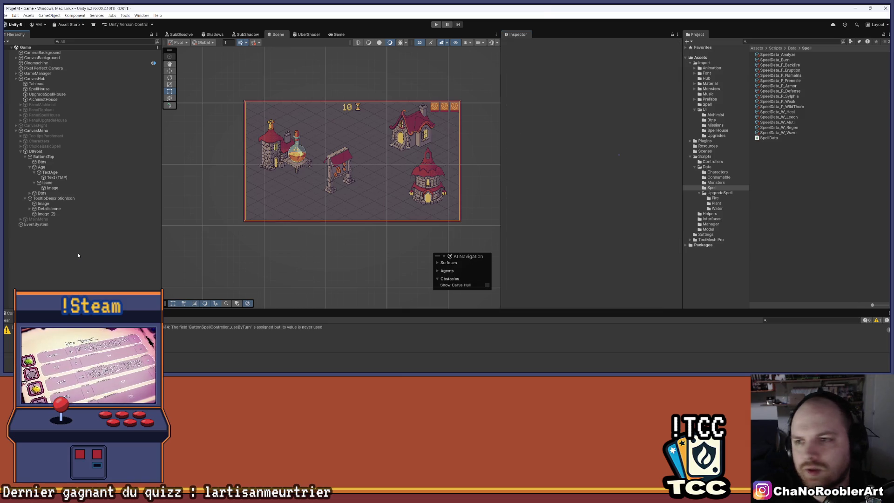
pyautogui.click(794, 91)
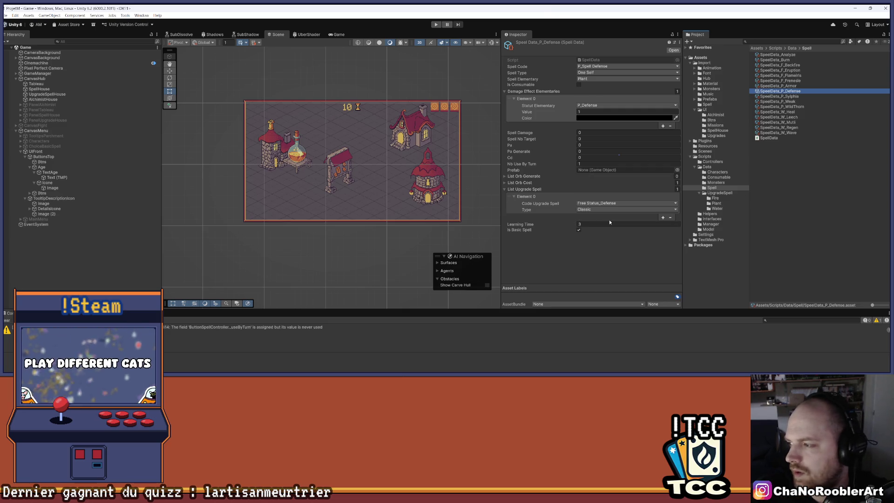
# Review F_Frenesie's upgrade list, then add a second upgrade entry to SpeelData_P_Defense
pyautogui.press('Up')
pyautogui.press('Up')
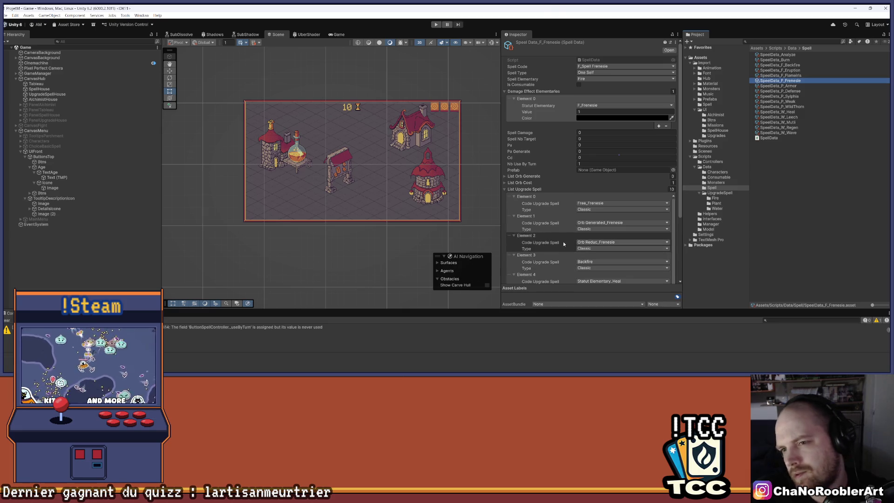
pyautogui.scroll(-1, 518, 235)
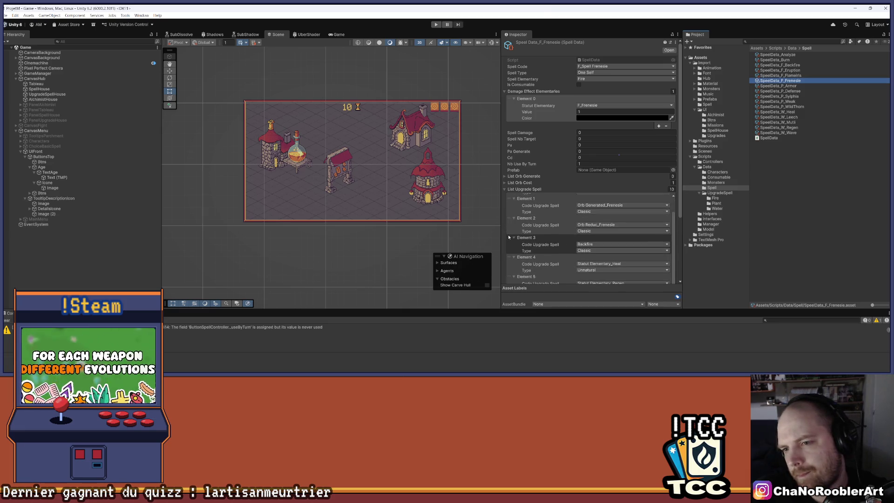
pyautogui.scroll(1, 509, 237)
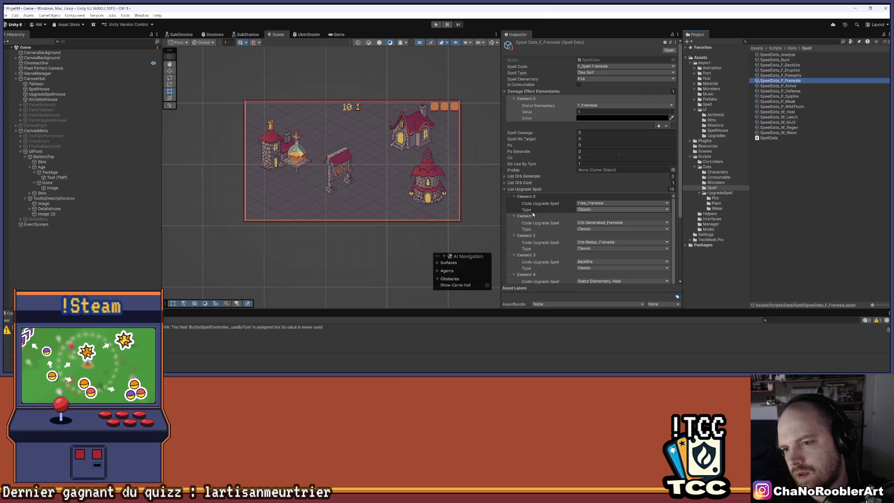
pyautogui.scroll(-1, 617, 236)
pyautogui.scroll(-1, 617, 238)
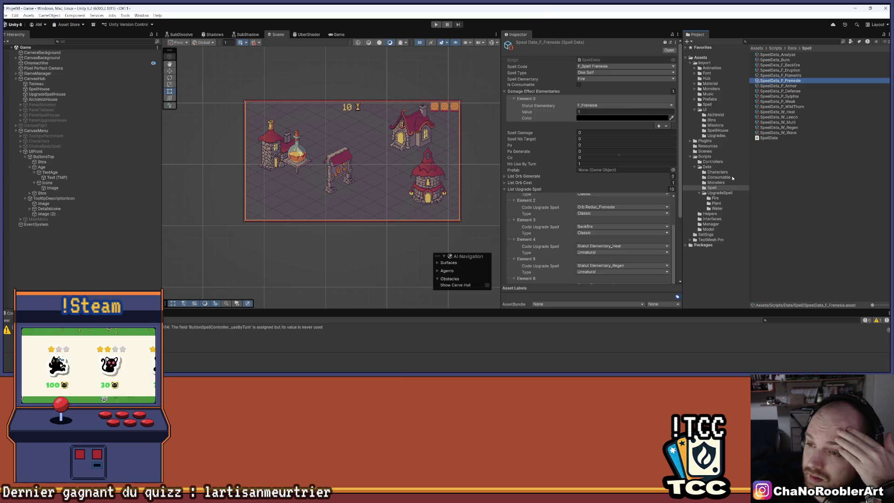
pyautogui.click(804, 91)
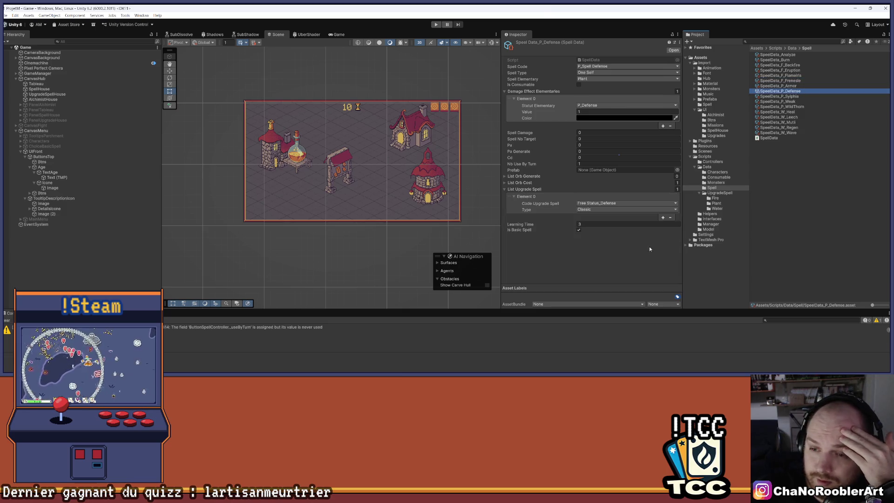
pyautogui.click(662, 218)
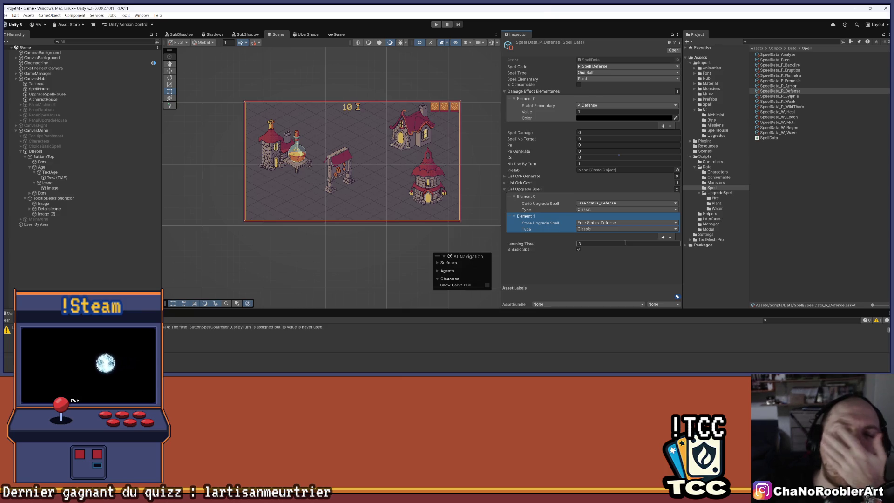
# Set P_Defense's Element 1 to Statut Elementary_Armor and add Element 2 as Orb Generated_Defense
pyautogui.click(601, 223)
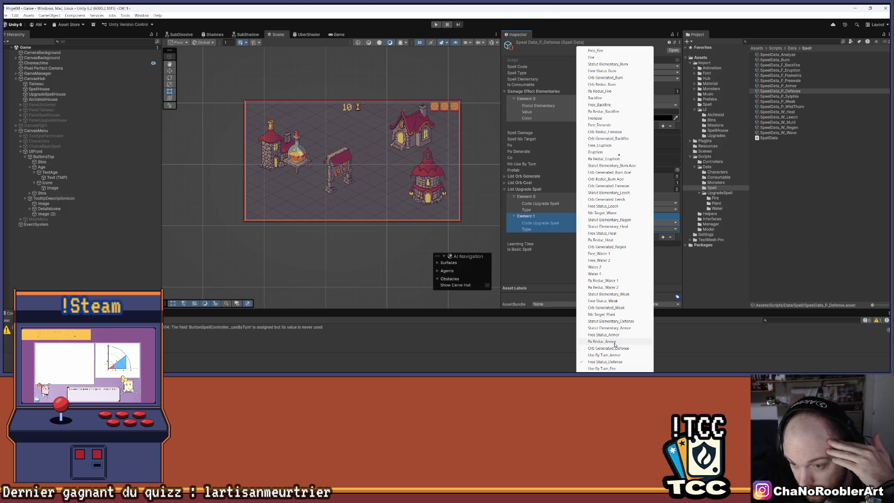
pyautogui.click(619, 328)
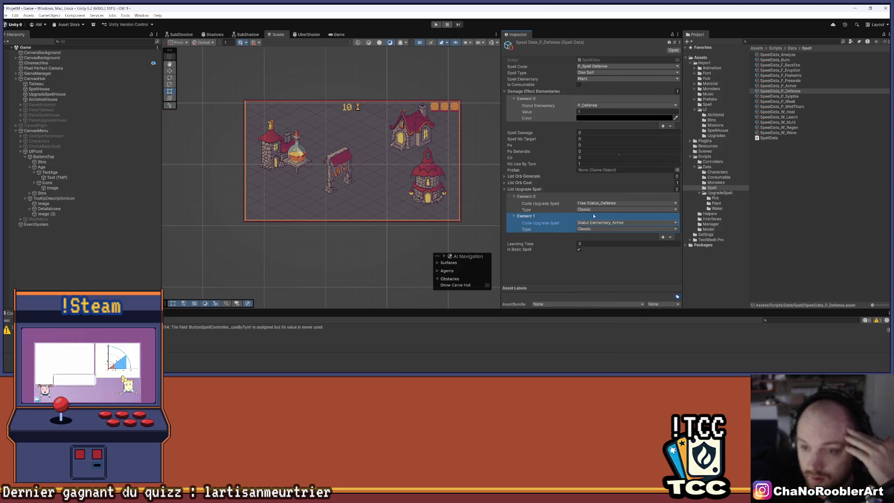
pyautogui.click(663, 237)
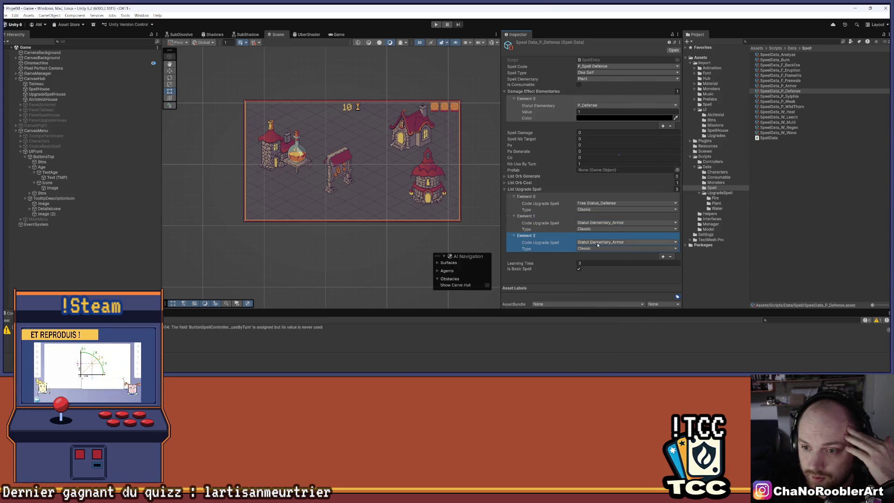
pyautogui.click(638, 241)
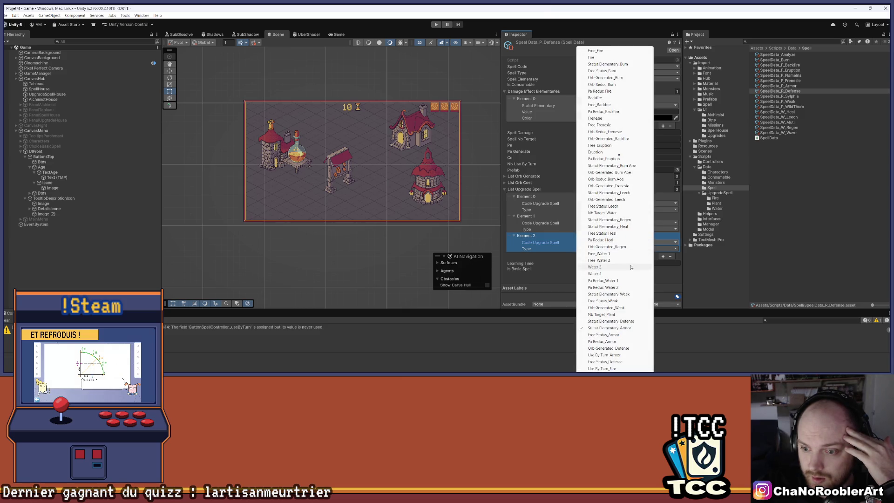
pyautogui.click(612, 348)
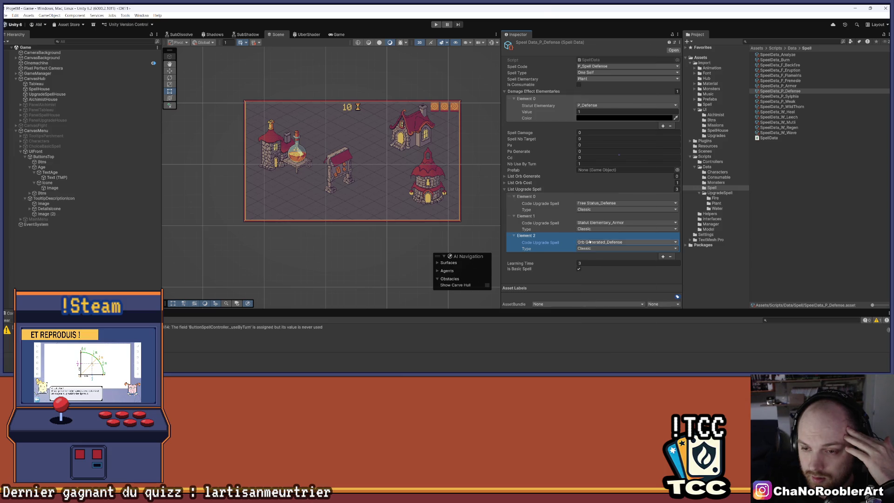
# Add a fourth Orb Generated_Defense entry to P_Defense and open the UpgradeSpell/Plant folder
pyautogui.click(663, 257)
pyautogui.click(620, 262)
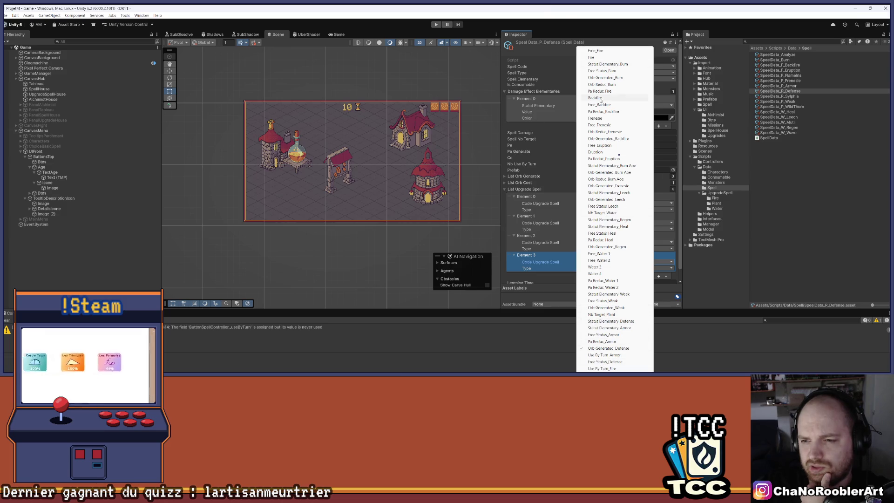
pyautogui.click(538, 271)
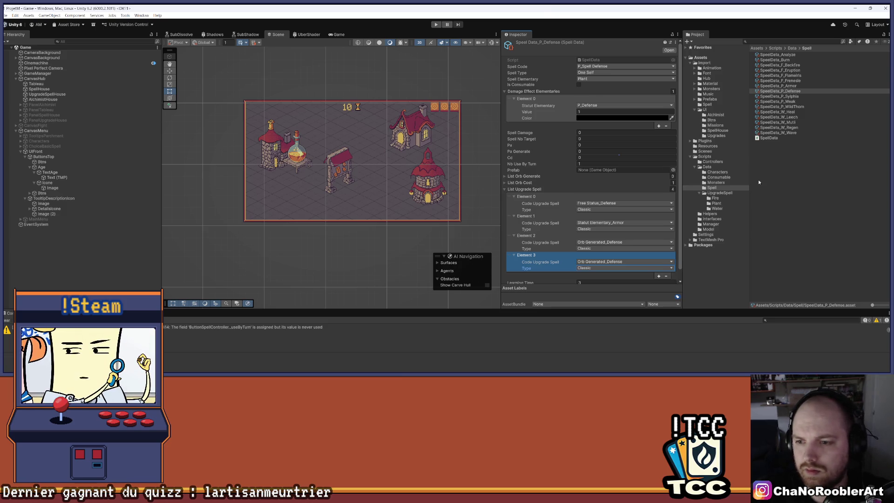
pyautogui.click(728, 202)
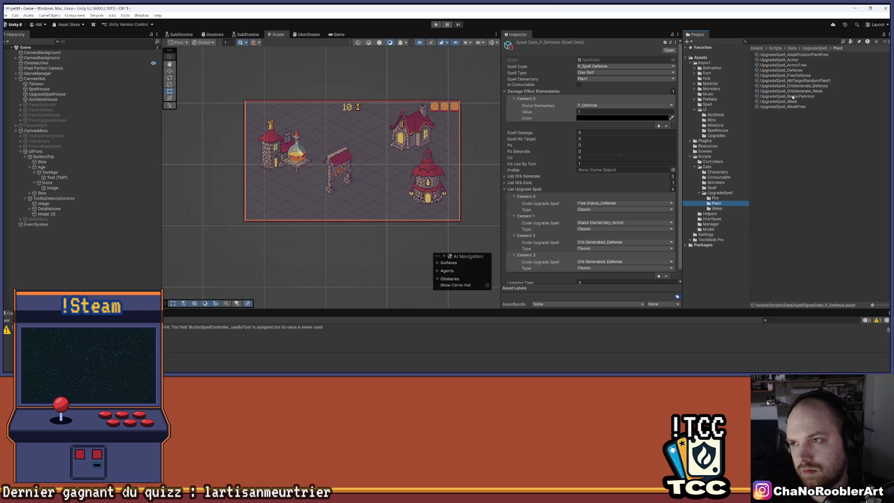
pyautogui.click(496, 368)
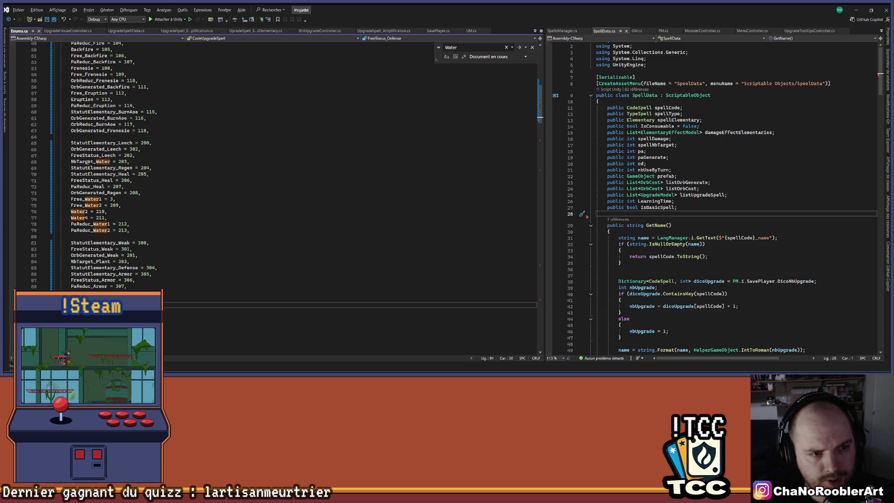
# Add OrbReduc_Defense = 309 after FreeStatus_Defense in Enums.cs and save the file
pyautogui.scroll(4, 88, 162)
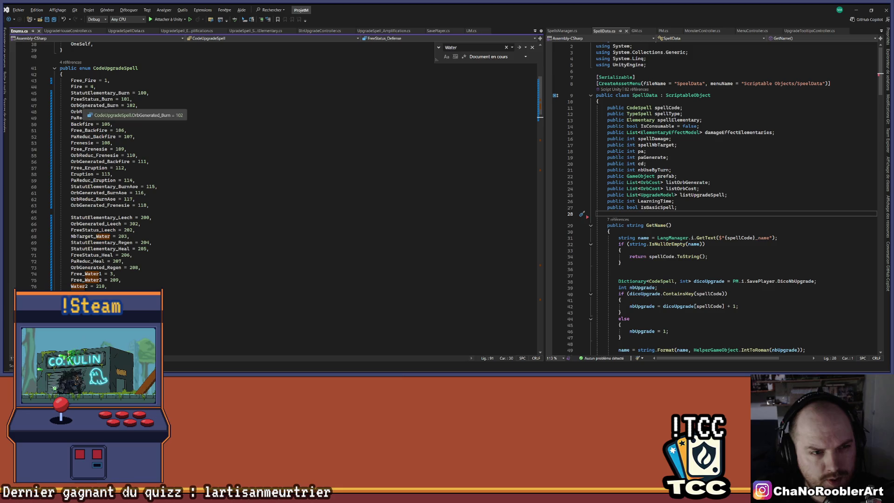
pyautogui.scroll(-6, 185, 247)
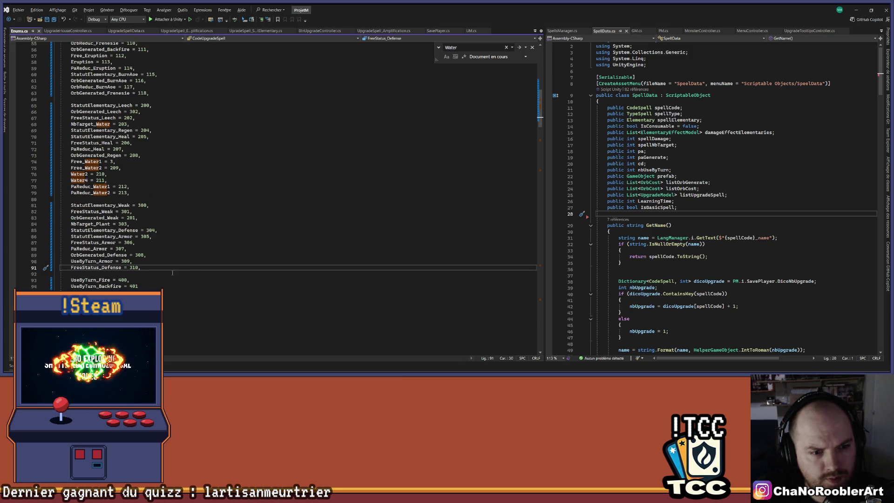
pyautogui.press('Return')
pyautogui.write('OrbRedu')
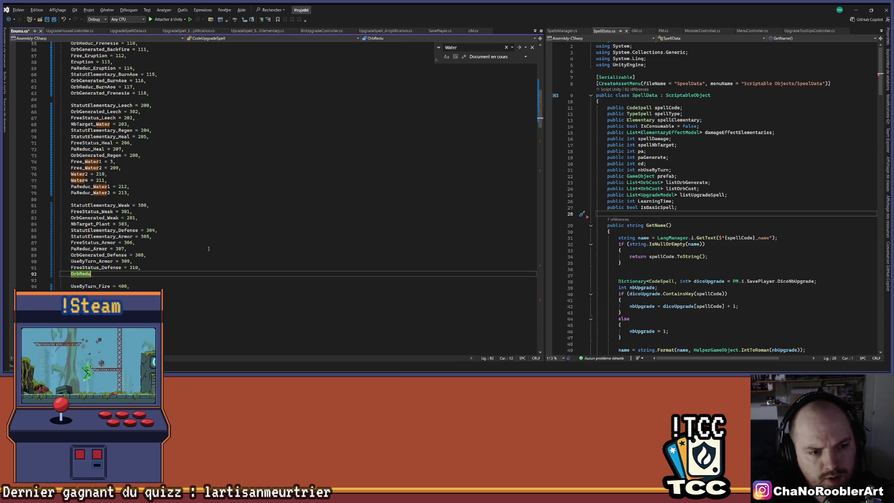
pyautogui.write('c_Defense = 309,')
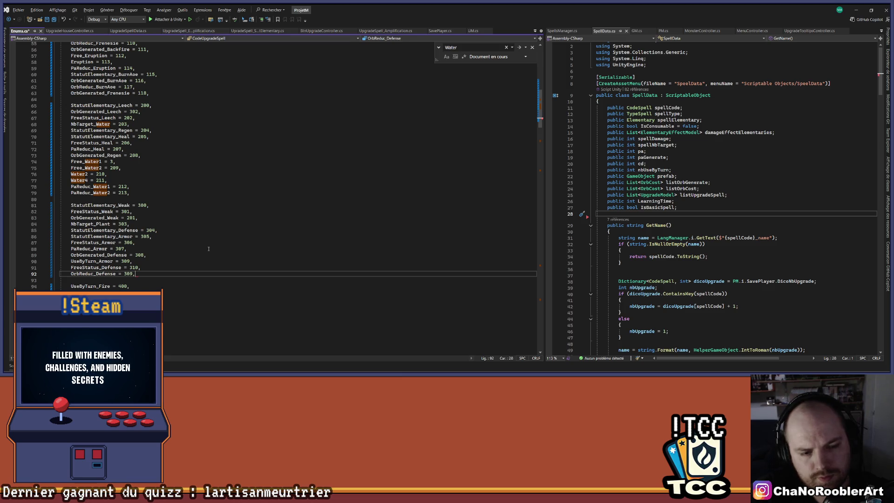
pyautogui.hotkey('ctrl', 's')
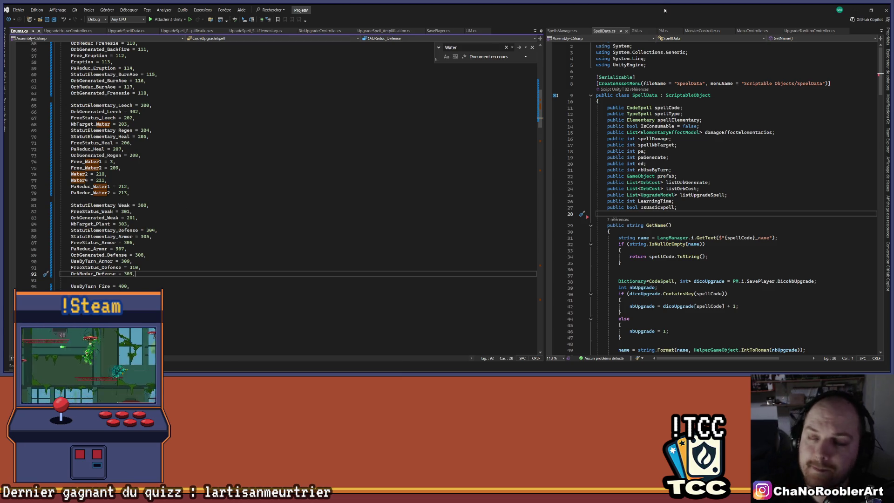
pyautogui.click(856, 10)
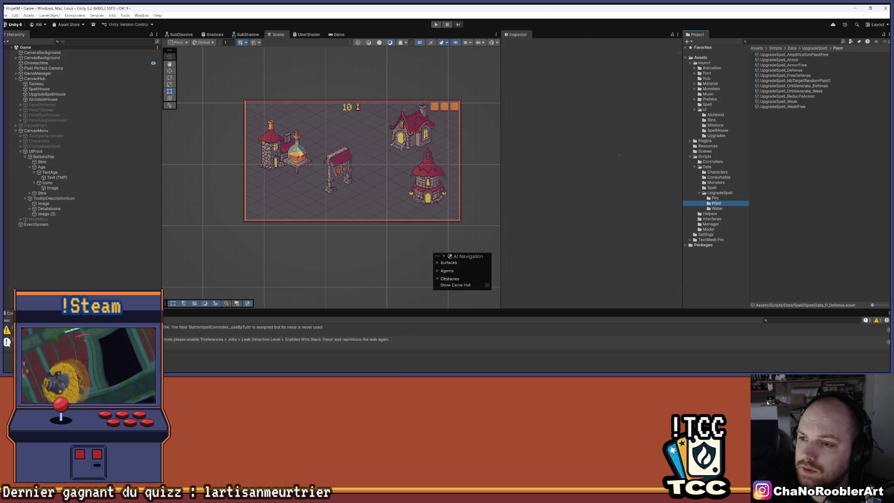
# Check a Fire orb-reduction upgrade, then create an UpgradeSpell_StatutElementary asset in UpgradeSpell/Plant
pyautogui.click(716, 199)
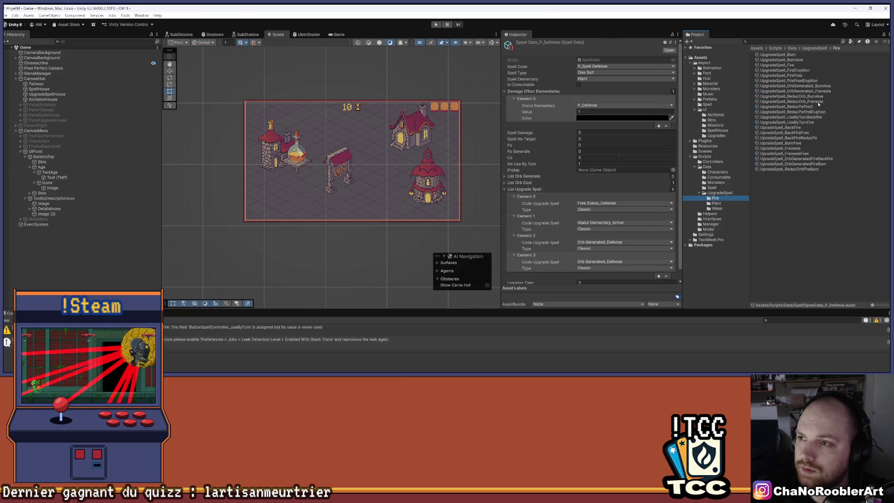
pyautogui.click(802, 97)
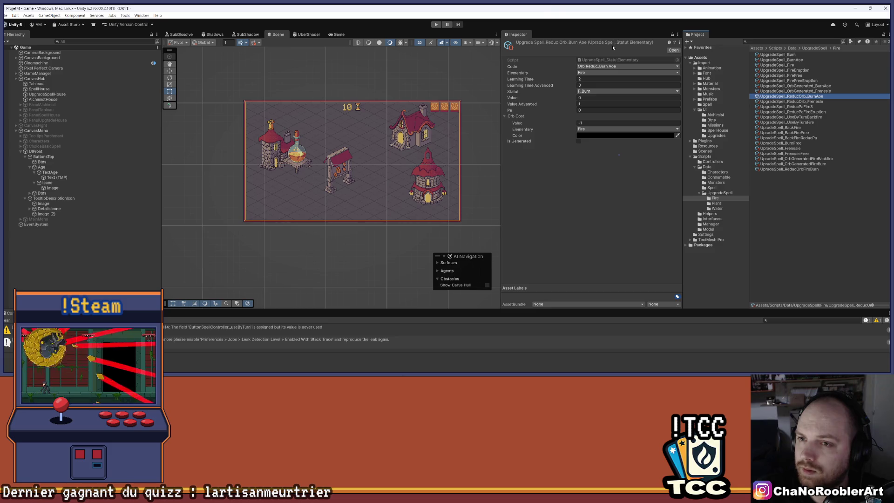
pyautogui.click(727, 203)
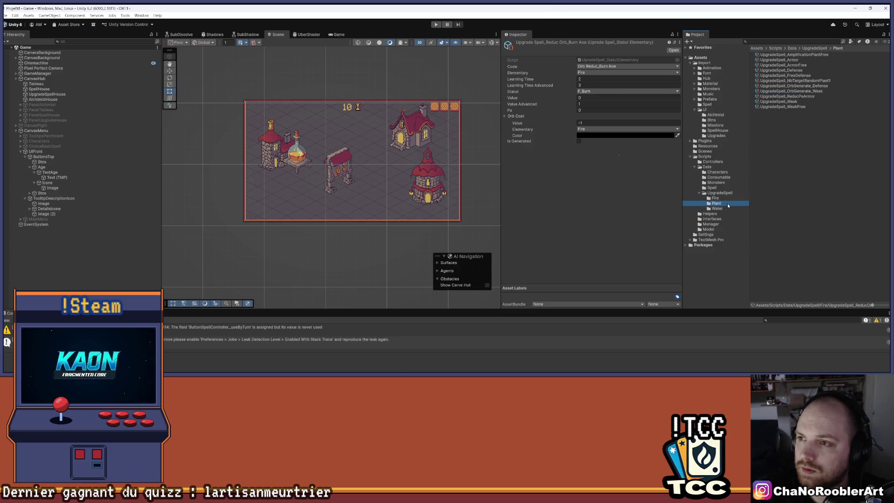
pyautogui.rightClick(792, 160)
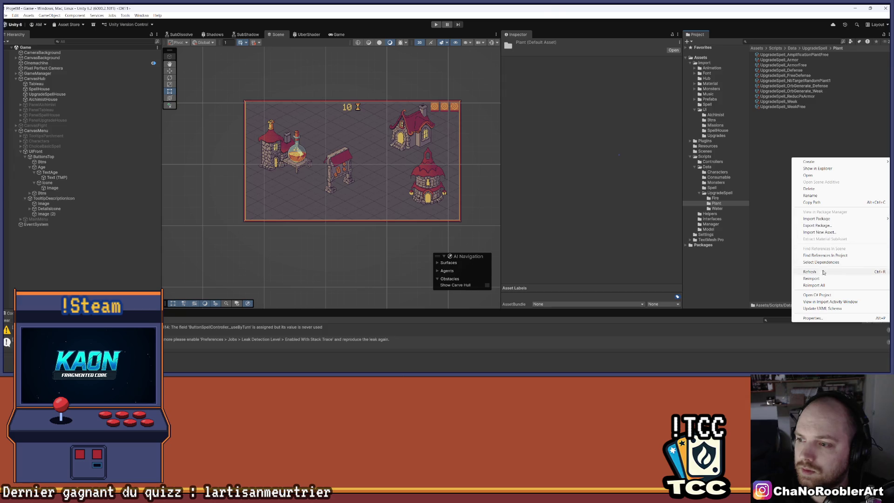
pyautogui.moveTo(810, 161)
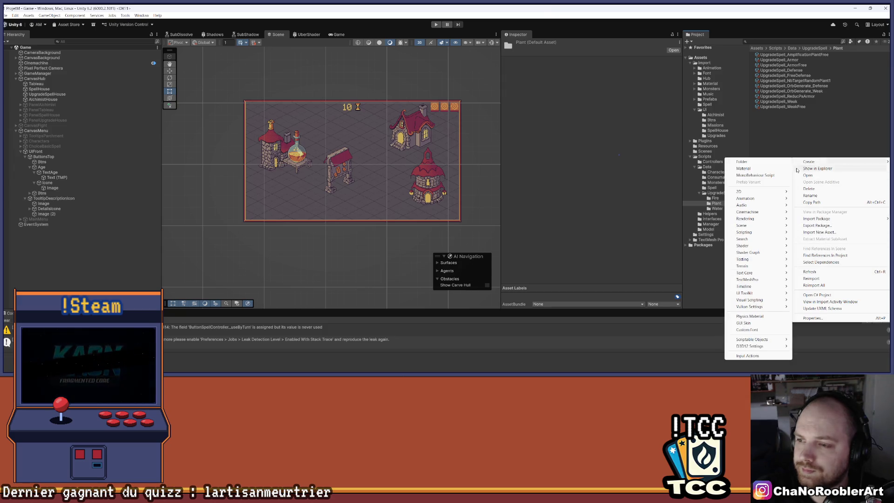
pyautogui.moveTo(757, 339)
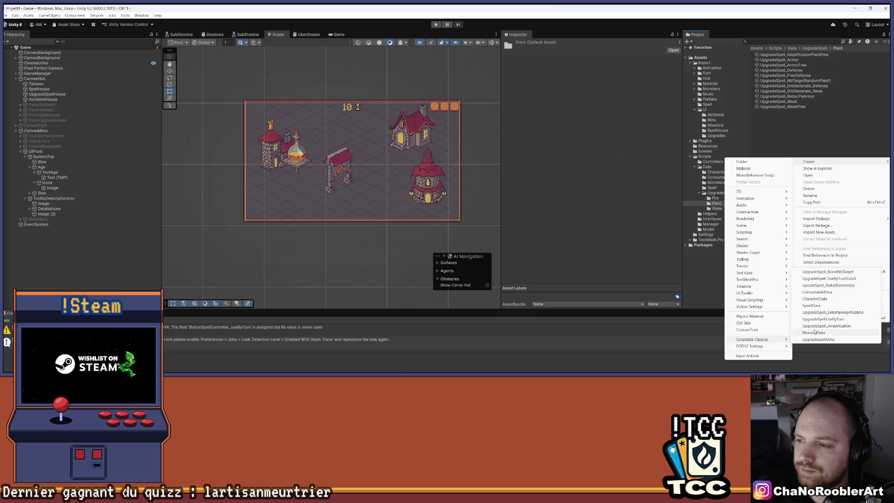
pyautogui.click(841, 287)
pyautogui.press('End')
pyautogui.press('BackSpace')
pyautogui.press('BackSpace')
pyautogui.press('BackSpace')
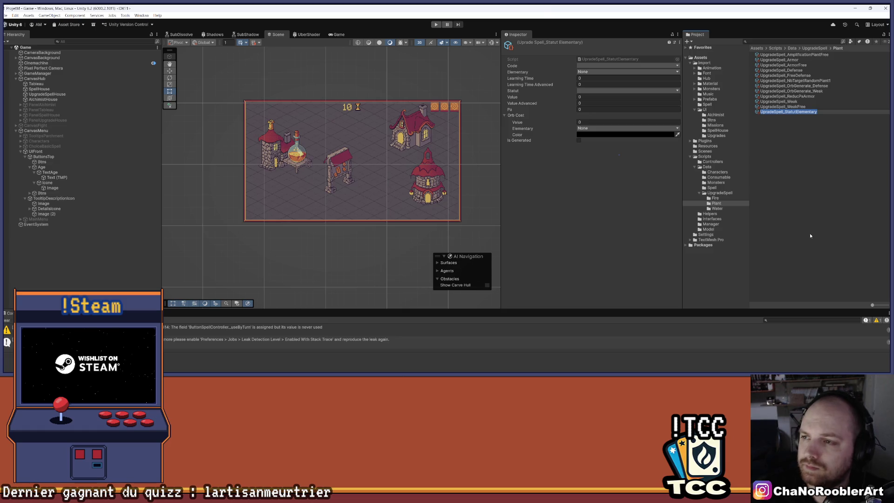
# Name the new asset UpgradeSpell_OrbReduc_Defense
pyautogui.press('BackSpace')
pyautogui.press('BackSpace')
pyautogui.press('BackSpace')
pyautogui.write('OrbReduc_Defense')
pyautogui.press('Return')
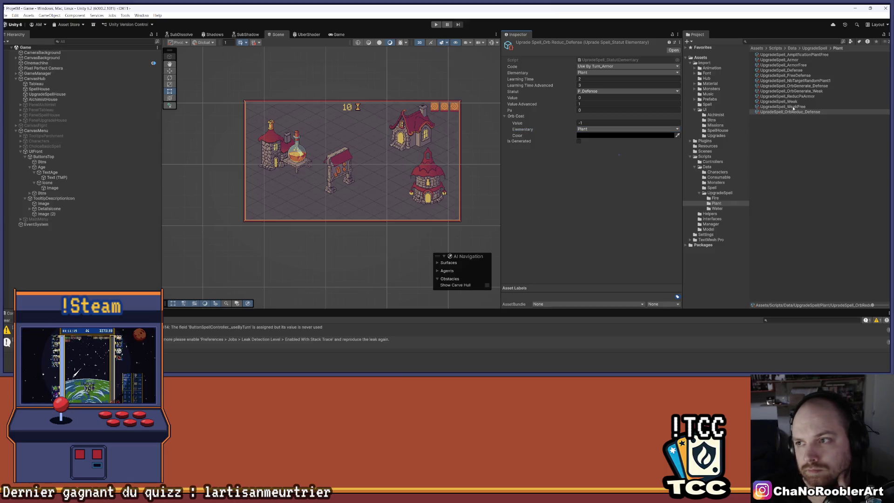
# Compare the new asset's settings with UpgradeSpell_OrbGenerate_Defense and UpgradeSpell_Defense
pyautogui.click(824, 86)
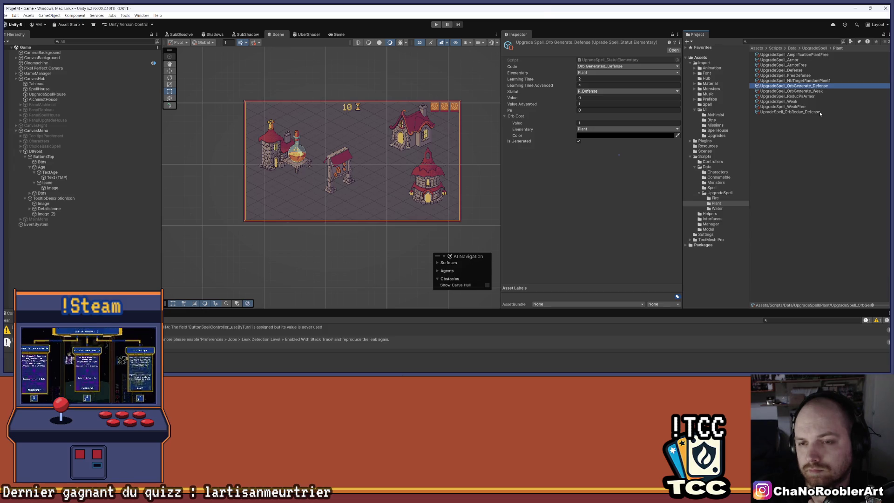
pyautogui.click(820, 113)
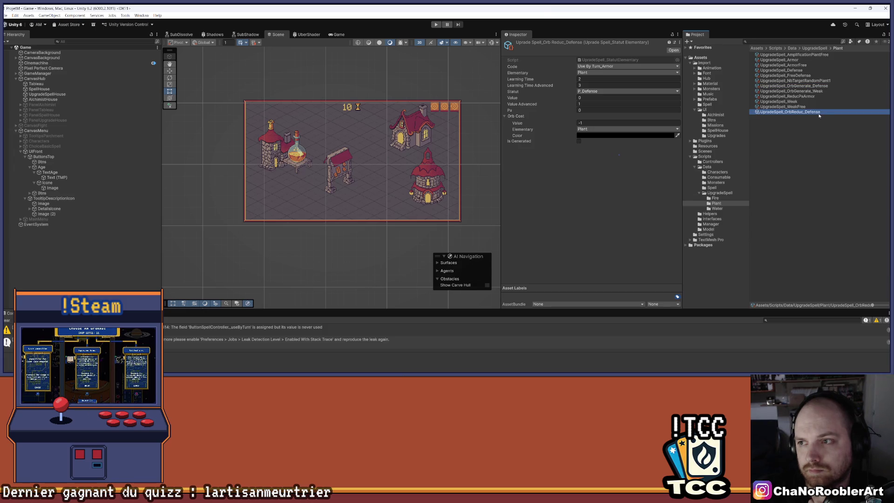
pyautogui.click(801, 147)
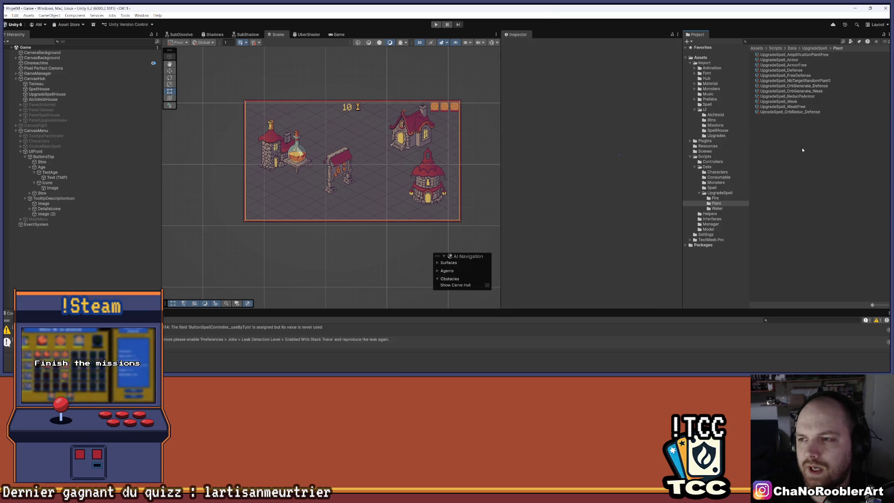
pyautogui.click(801, 112)
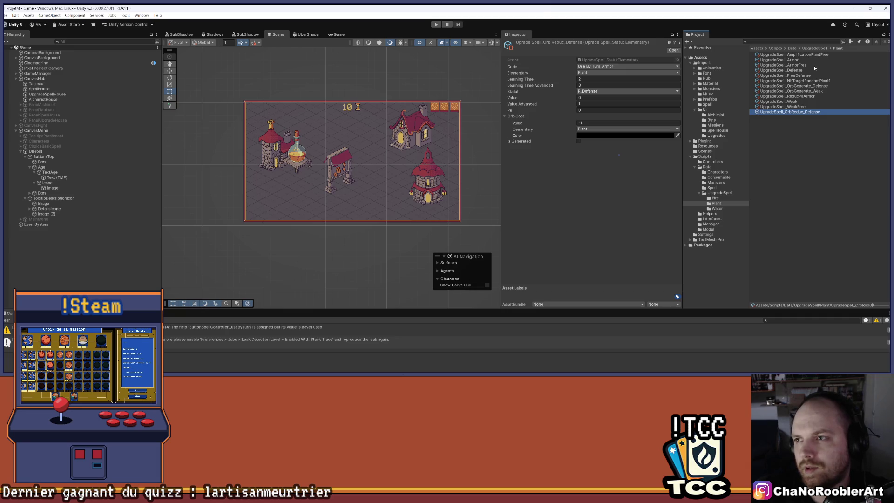
pyautogui.click(808, 70)
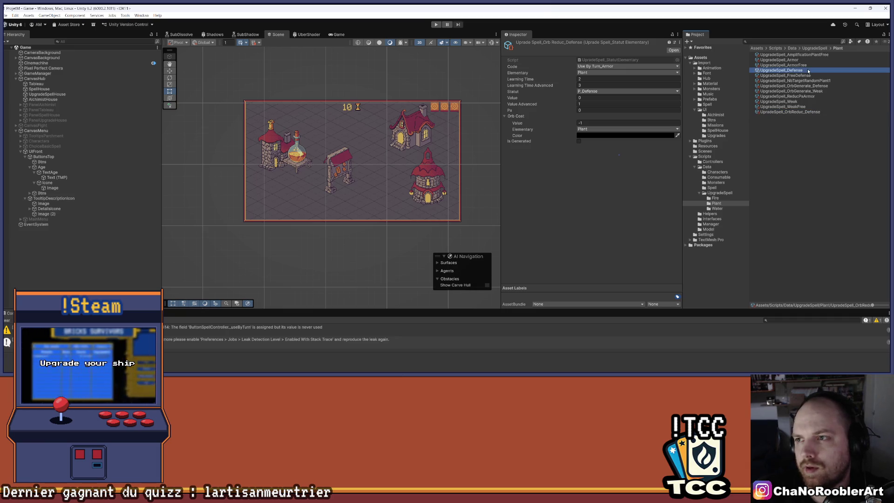
pyautogui.click(801, 113)
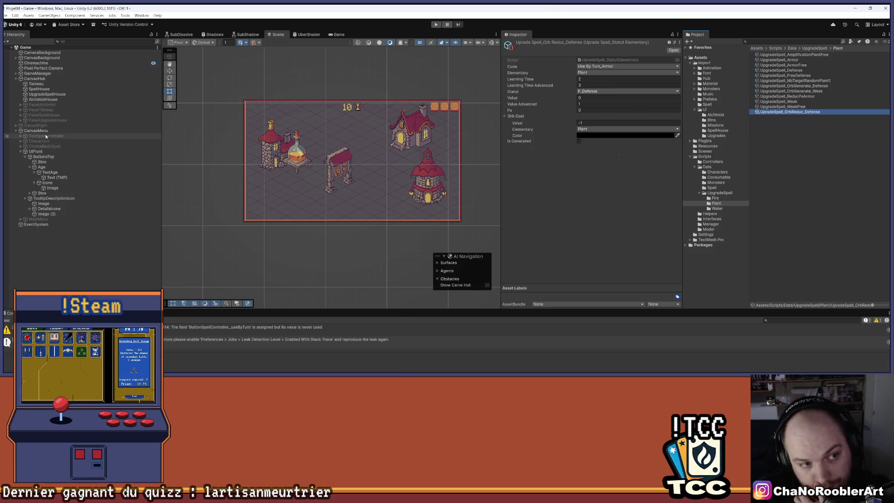
pyautogui.click(156, 73)
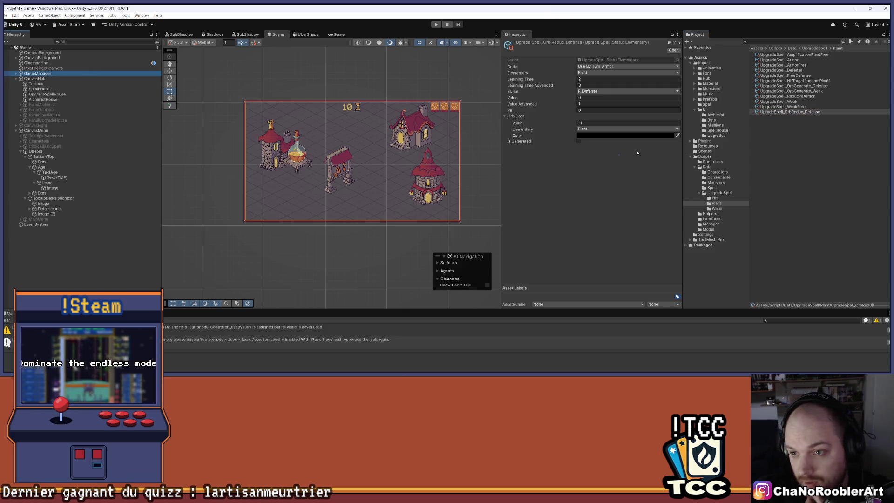
# Add UpgradeSpell_OrbReduc_Defense as Element 46 of GameManager's upgrade list and save the scene
pyautogui.scroll(-5, 647, 193)
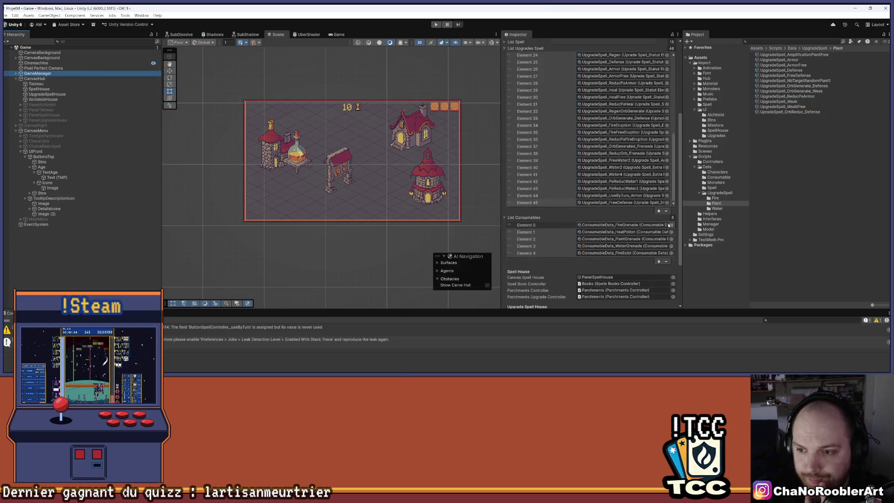
pyautogui.click(658, 210)
pyautogui.moveTo(796, 115); pyautogui.dragTo(622, 203)
pyautogui.hotkey('ctrl', 's')
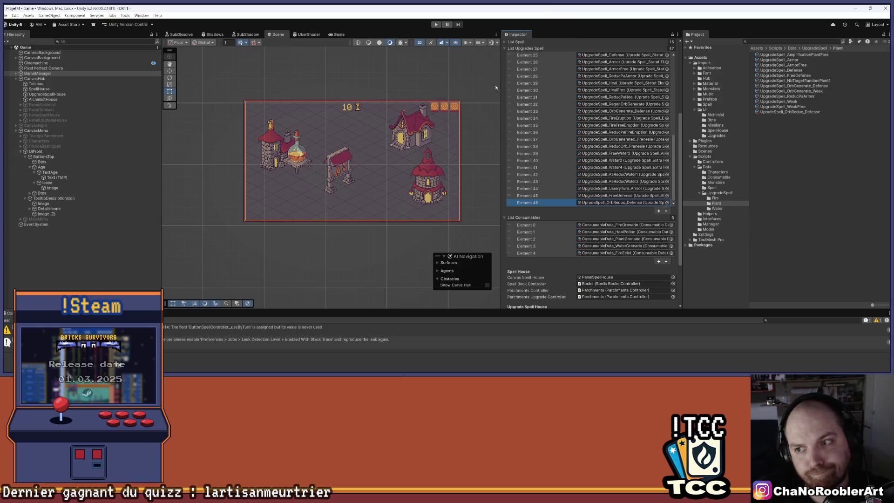
pyautogui.click(723, 188)
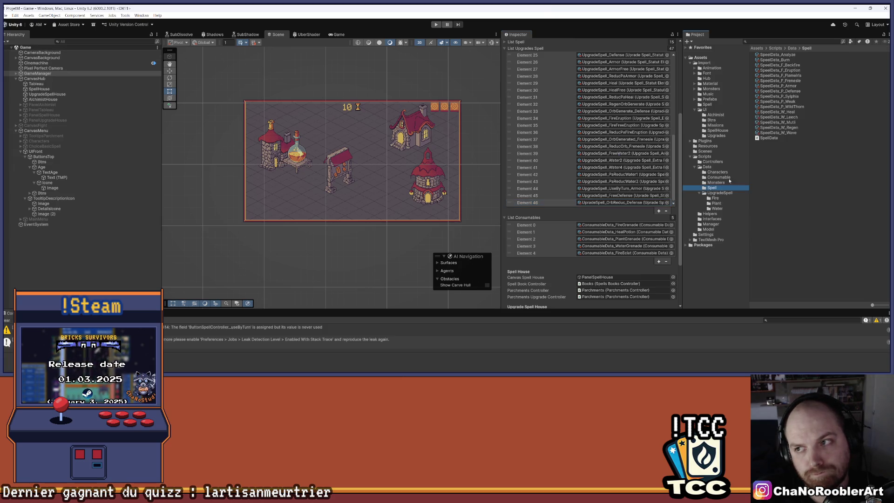
# Change SpellData_P_Defense's fourth upgrade code from Orb Generated_Defense to Use By Turn_Armor
pyautogui.click(782, 91)
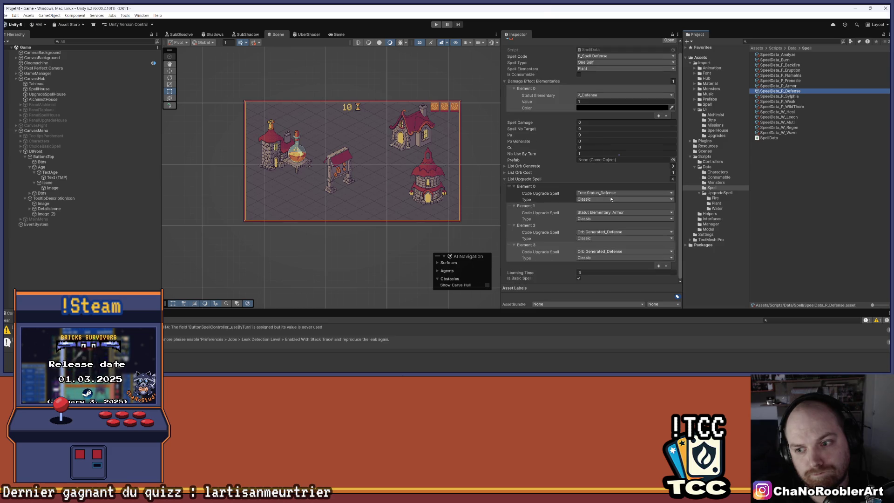
pyautogui.click(619, 252)
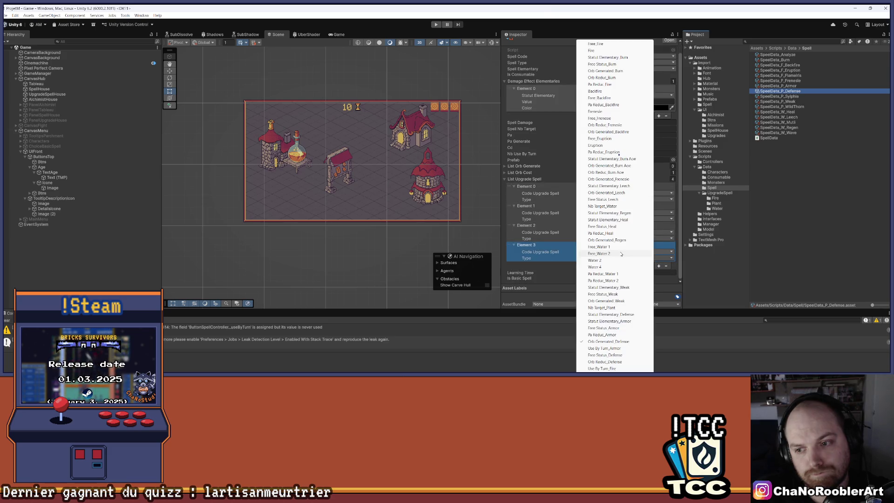
pyautogui.click(620, 348)
pyautogui.click(627, 250)
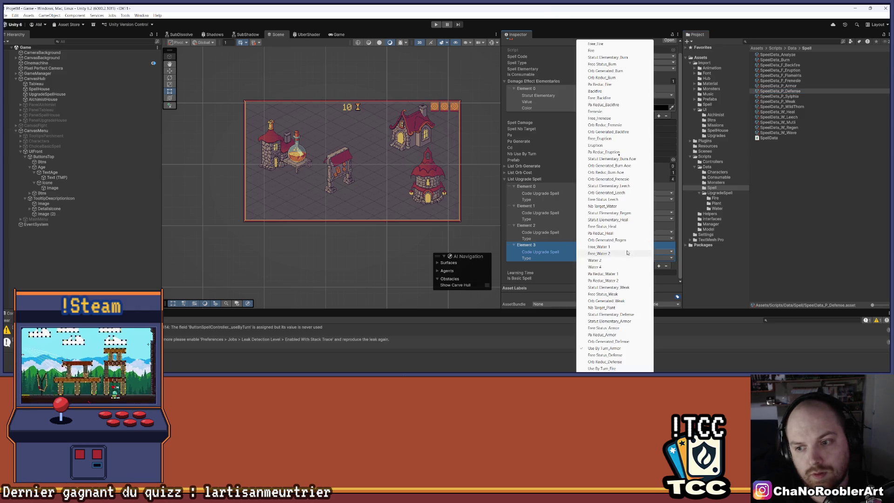
pyautogui.click(618, 342)
pyautogui.click(606, 273)
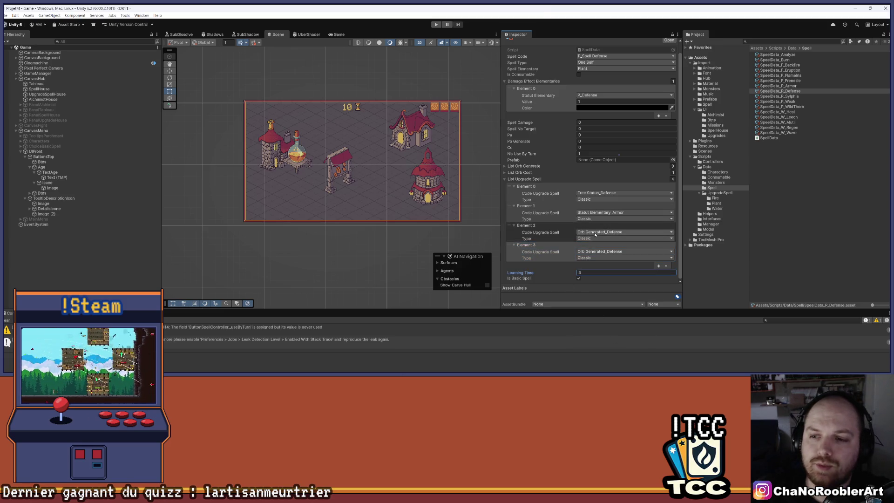
pyautogui.click(590, 255)
pyautogui.click(590, 254)
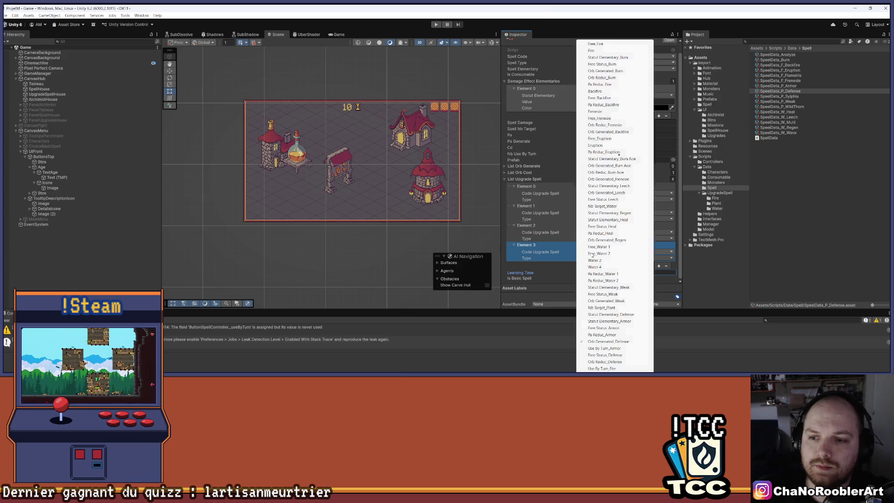
pyautogui.click(617, 349)
pyautogui.hotkey('alt', 'Tab')
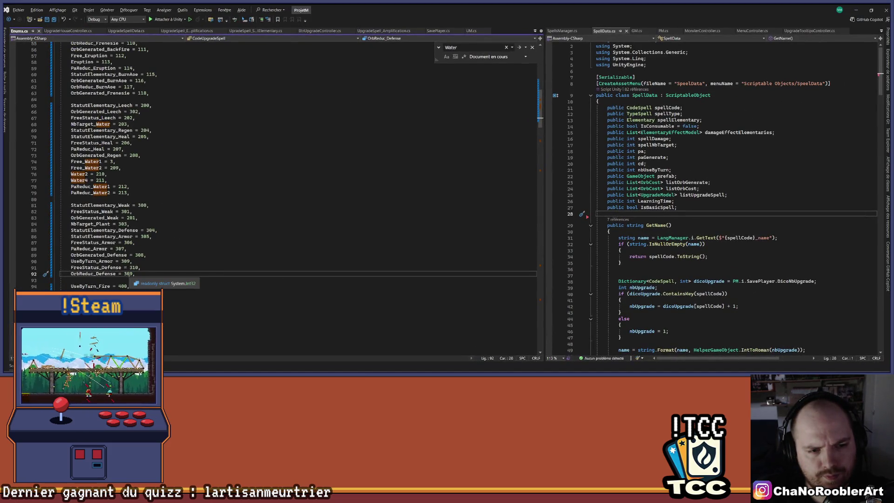
# Renumber OrbReduc_Defense from 309 to 311 in Enums.cs, save, and return to Unity
pyautogui.click(132, 274)
pyautogui.press('BackSpace')
pyautogui.press('BackSpace')
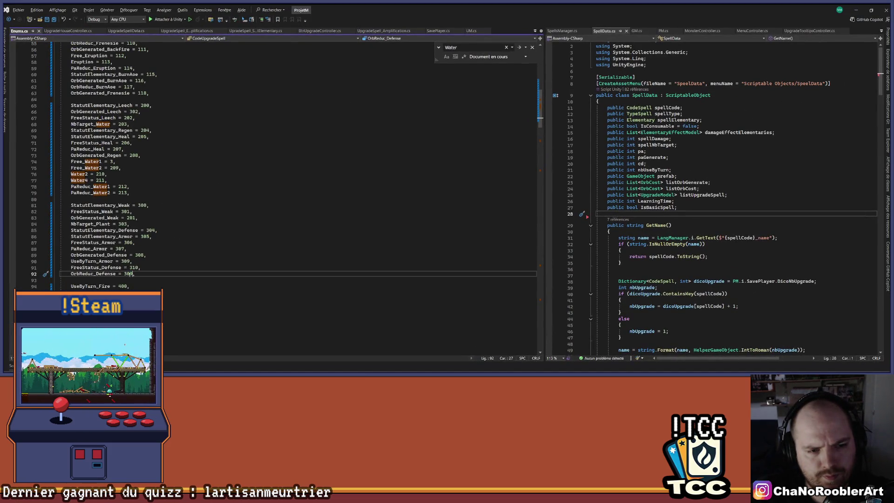
pyautogui.write('1')
pyautogui.write('1')
pyautogui.press('End')
pyautogui.hotkey('ctrl', 's')
pyautogui.click(856, 10)
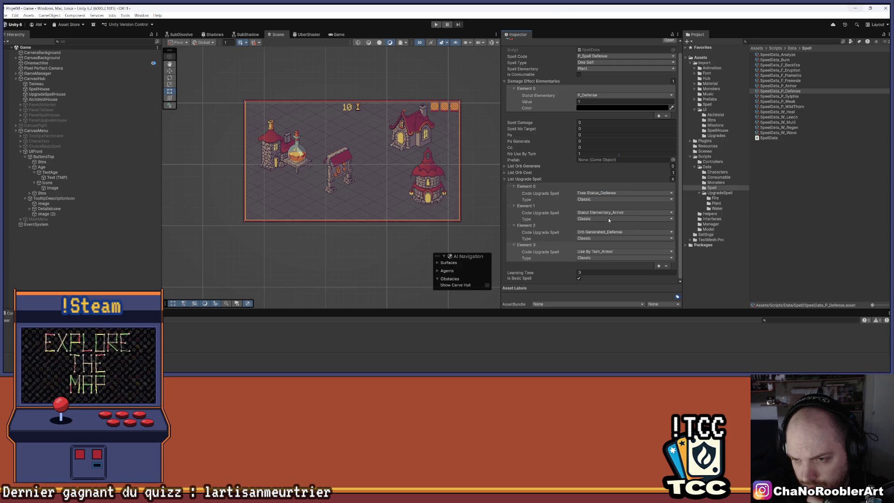
# Set SpellData_P_Defense's Element 3 upgrade code to Orb Reduc_Defense
pyautogui.click(605, 262)
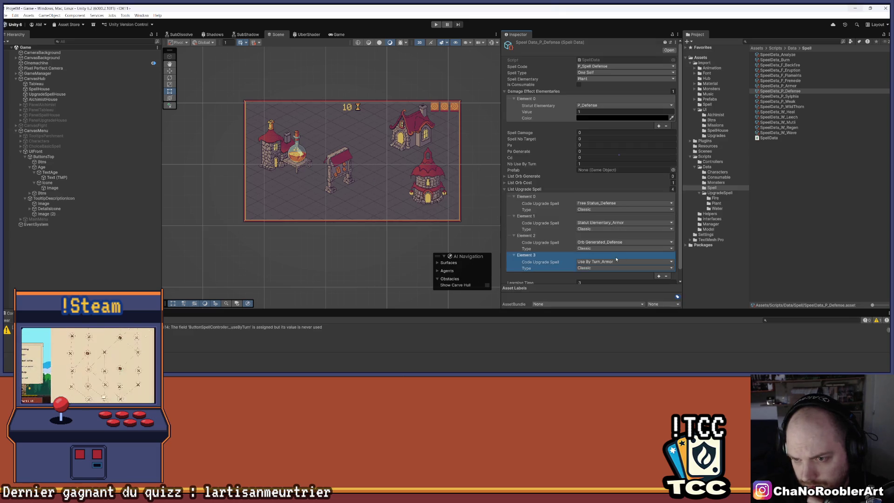
pyautogui.click(604, 261)
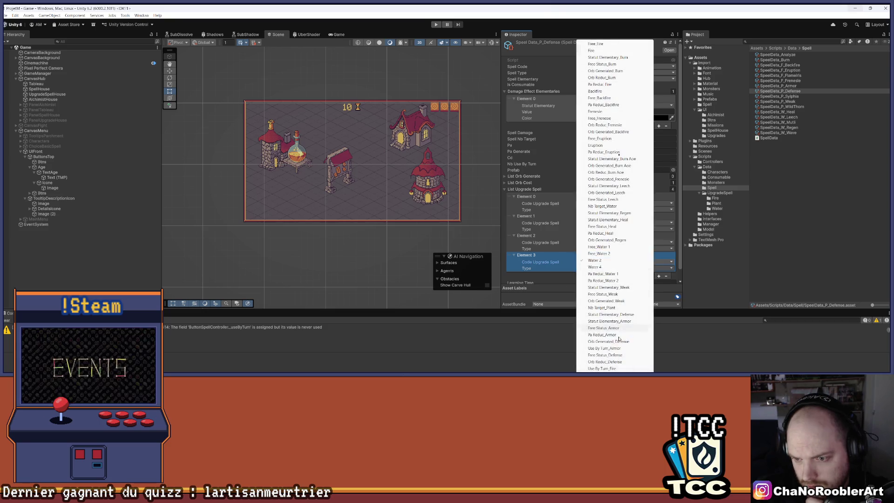
pyautogui.click(633, 362)
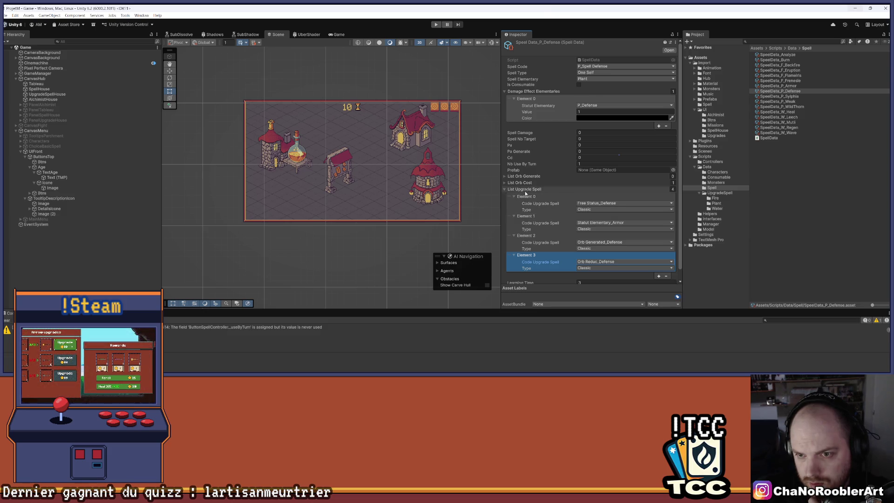
pyautogui.click(504, 177)
pyautogui.click(504, 177)
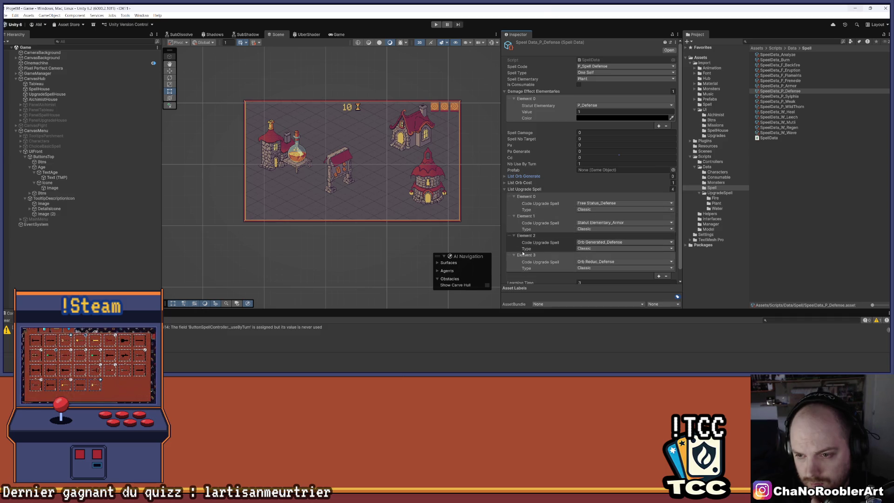
pyautogui.click(526, 269)
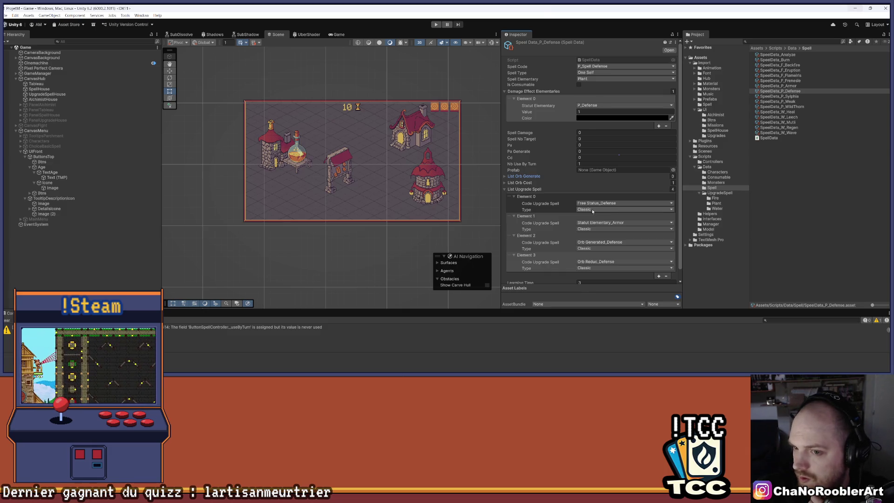
pyautogui.scroll(-1, 592, 212)
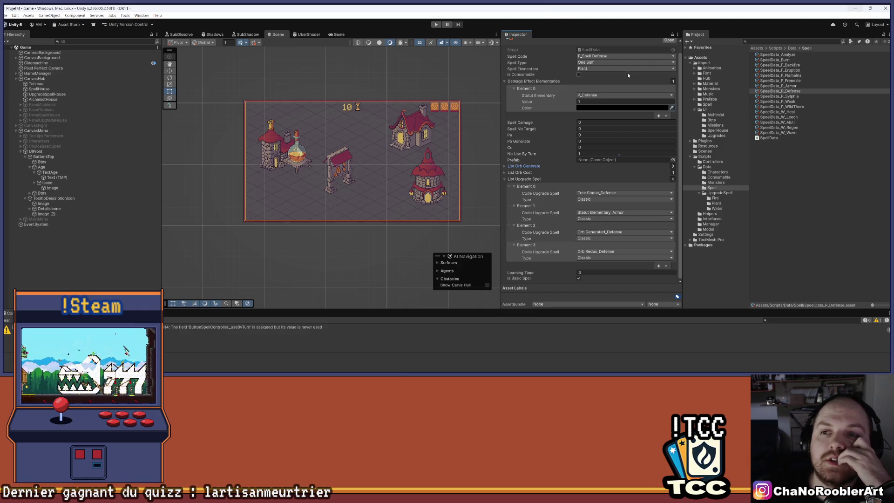
# Review P_Defense's upgrade entries and view the Plant folder's upgrade spell assets
pyautogui.scroll(1, 558, 89)
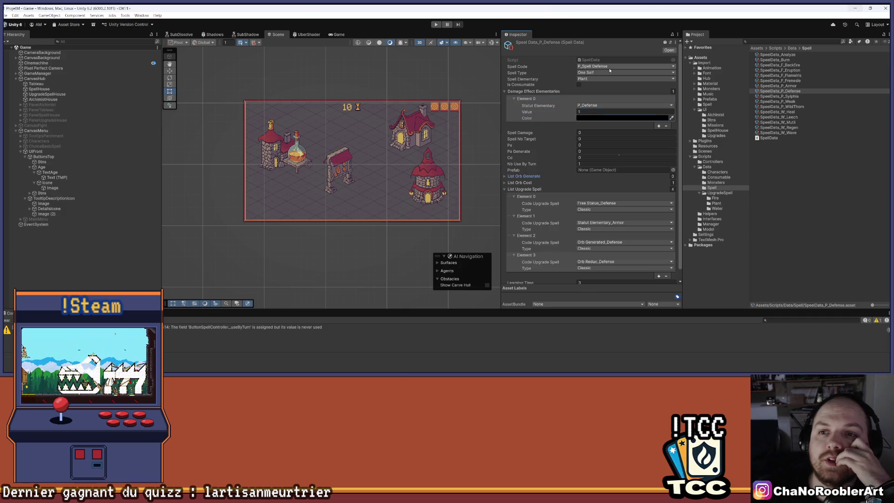
pyautogui.scroll(-1, 605, 79)
pyautogui.click(601, 92)
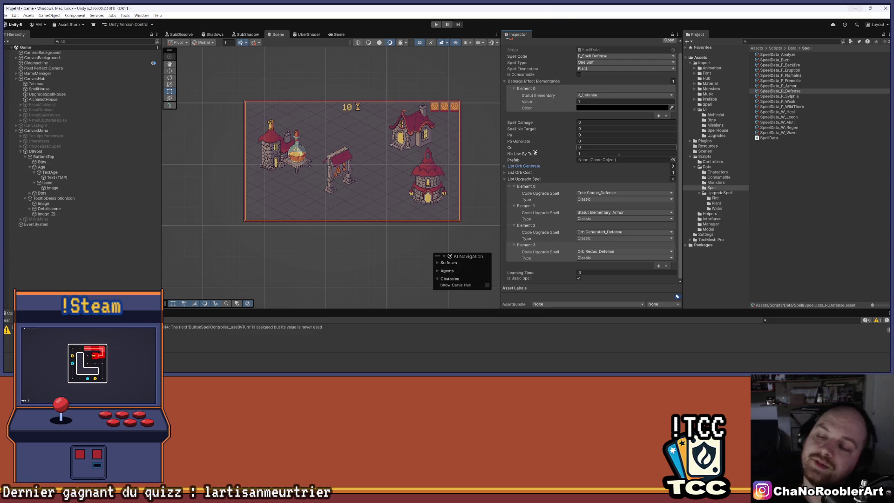
pyautogui.click(718, 204)
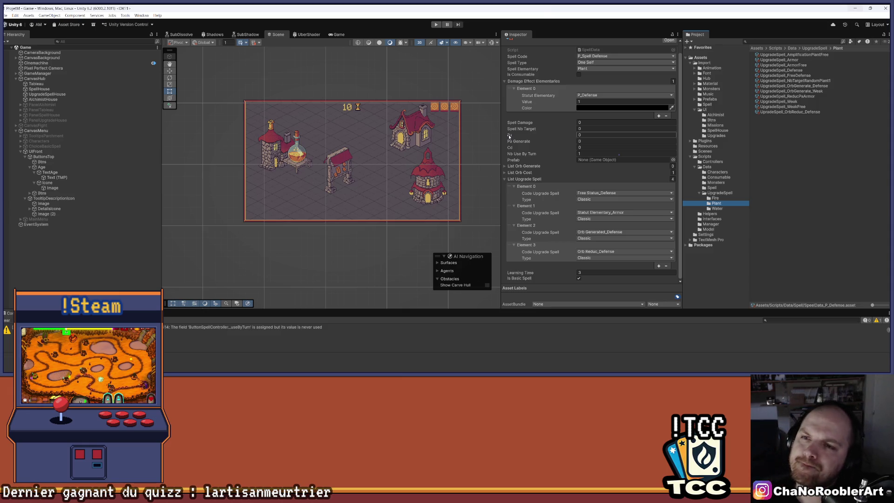
pyautogui.click(608, 253)
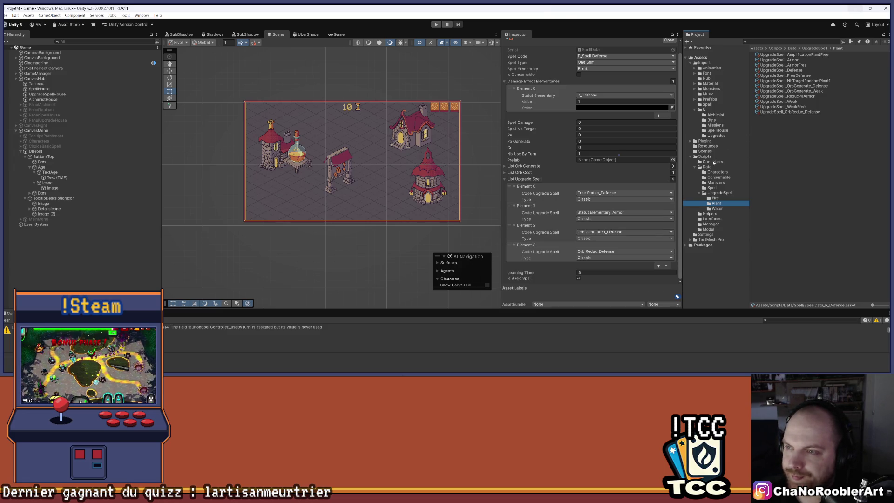
pyautogui.moveTo(345, 371)
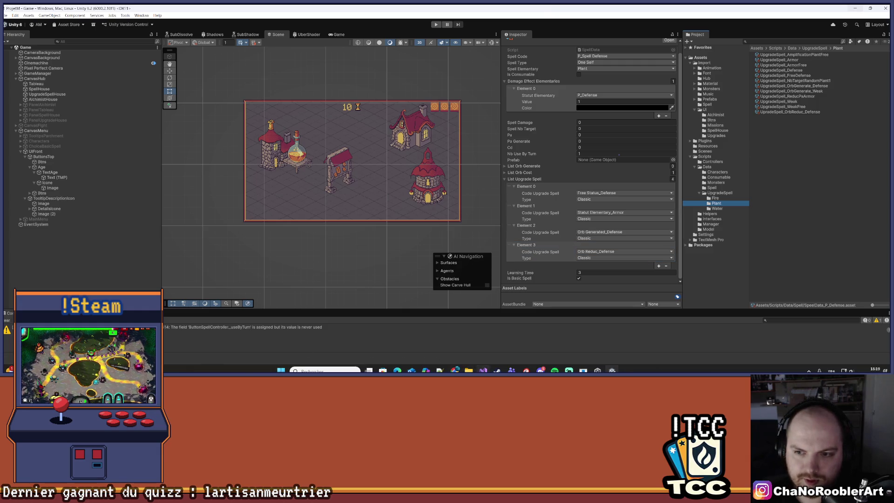
pyautogui.click(483, 370)
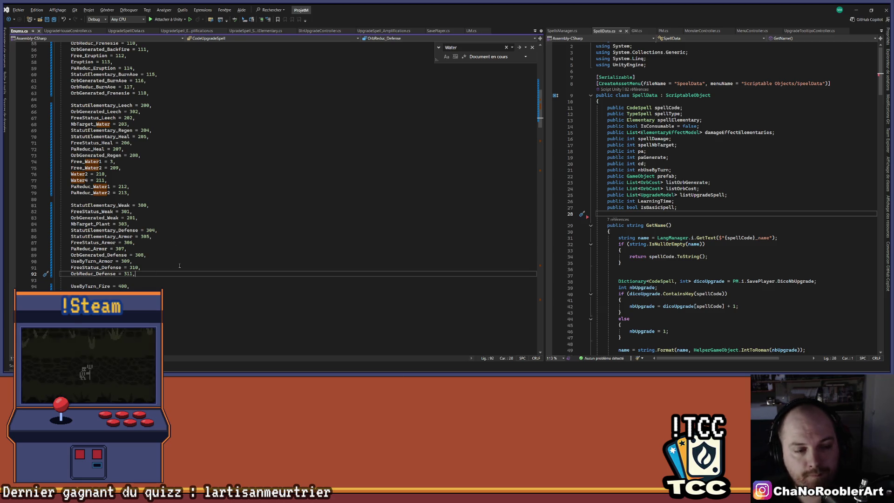
# Add 'UseByTurn_Defense = 312,' after OrbReduc_Defense in Enums.cs, then return to Unity
pyautogui.press('Return')
pyautogui.write('UseB')
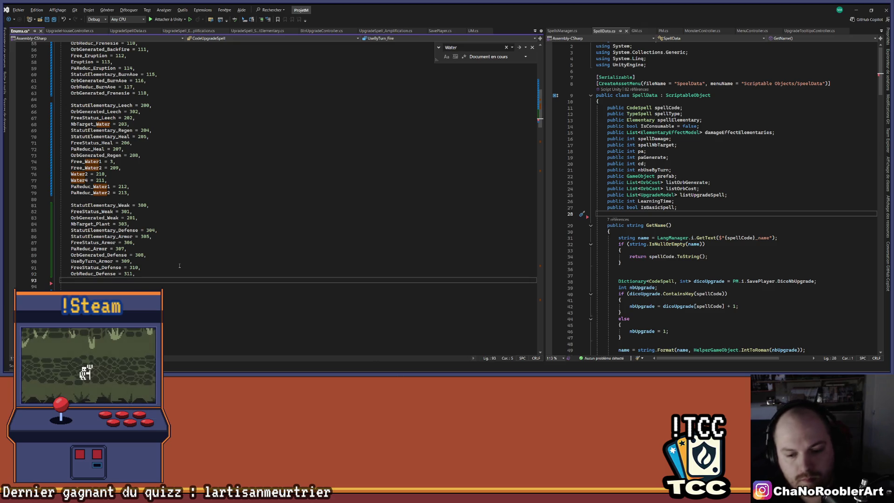
pyautogui.write('y')
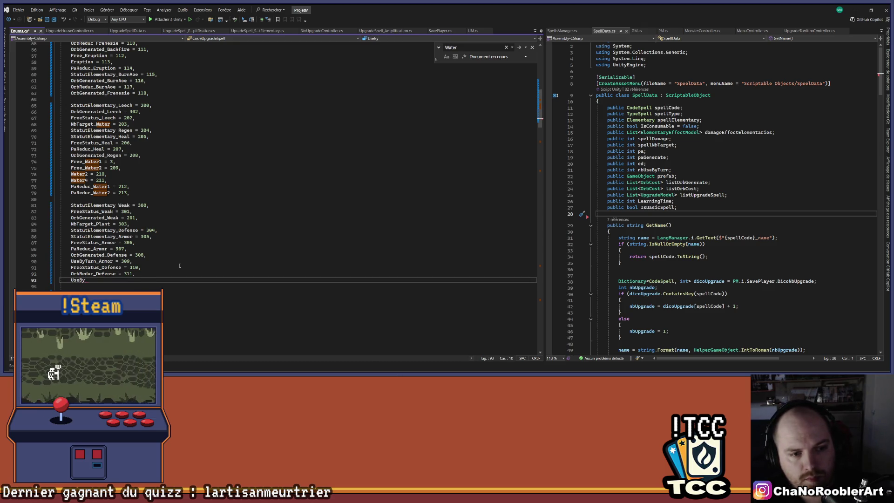
pyautogui.write('Turn_Def')
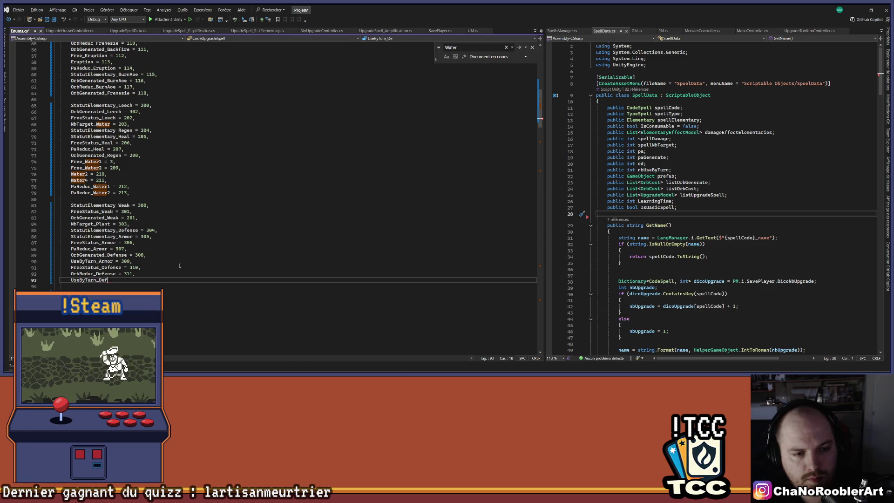
pyautogui.write('ense = ')
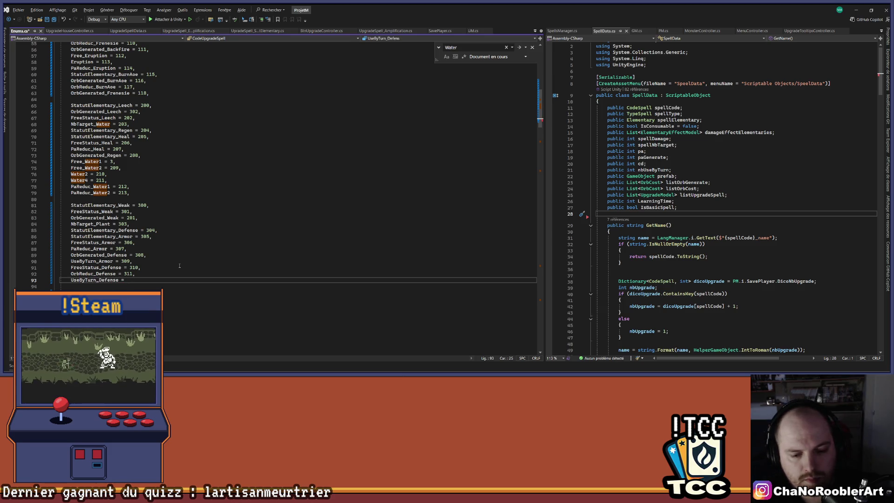
pyautogui.write('312,')
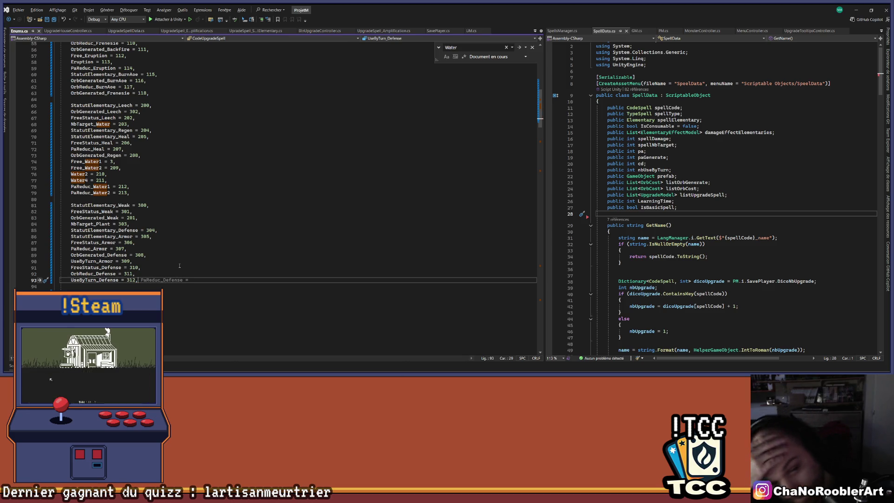
pyautogui.click(179, 265)
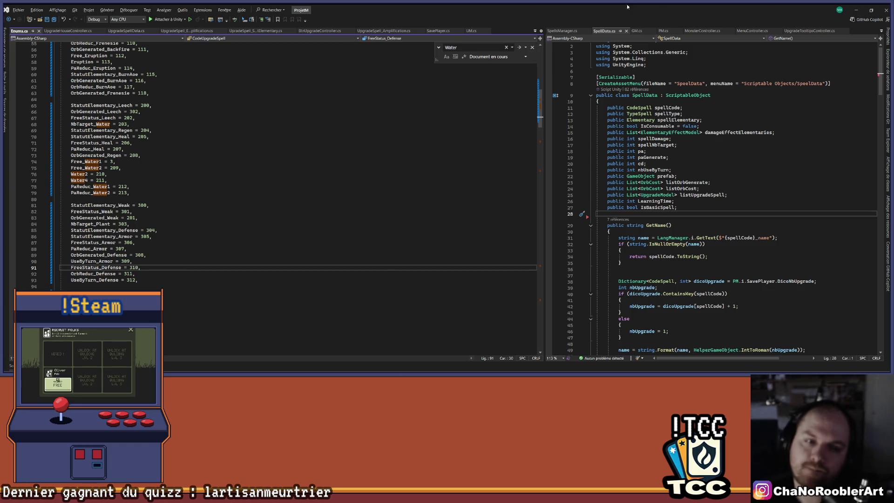
pyautogui.click(856, 5)
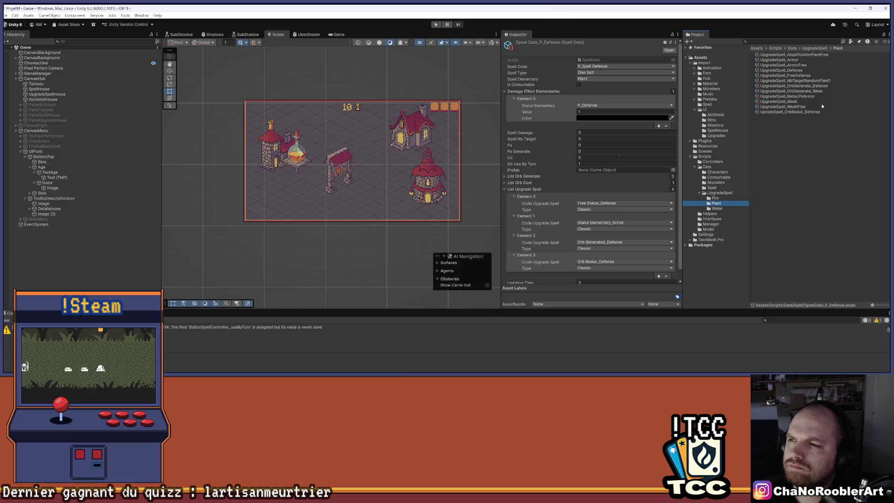
# Open SpellData_P_Armor from the Spell folder and look through its data for comparison
pyautogui.hotkey('alt', 'Tab')
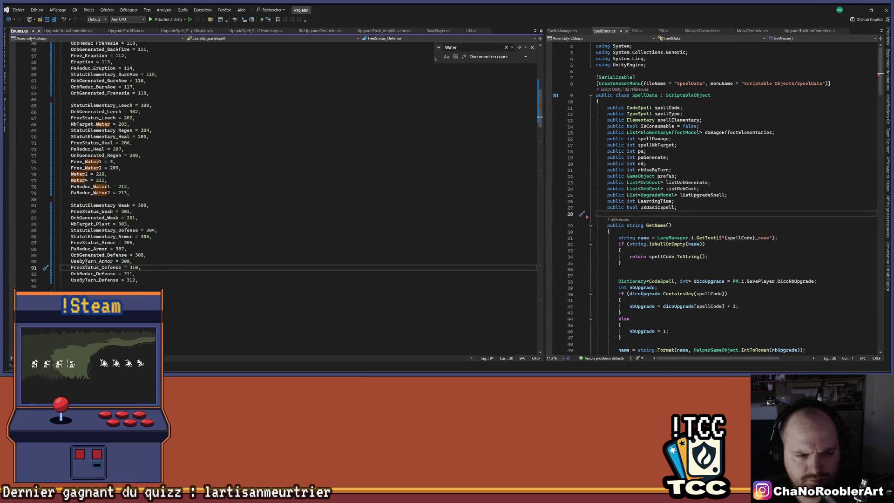
pyautogui.hotkey('alt', 'Tab')
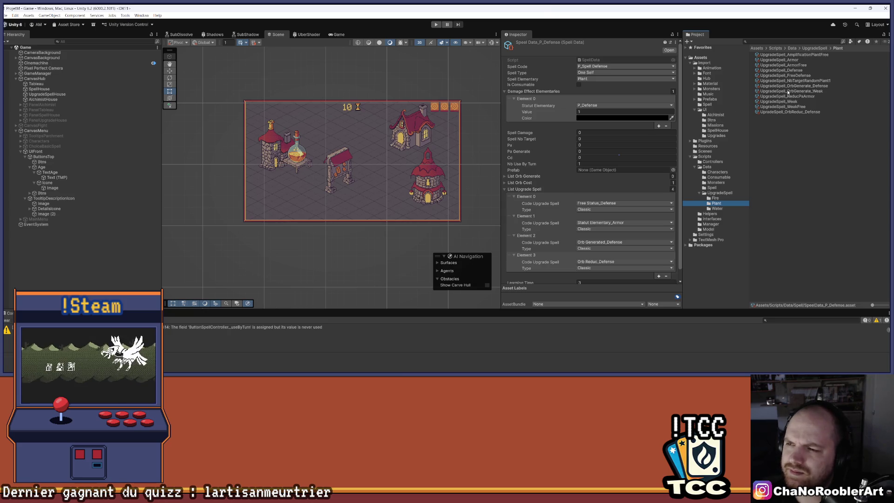
pyautogui.click(717, 187)
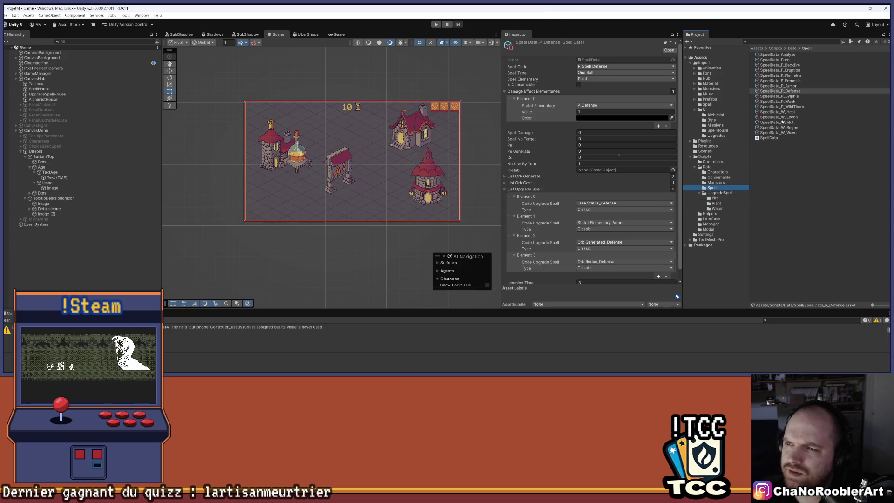
pyautogui.click(778, 86)
pyautogui.scroll(-1, 572, 228)
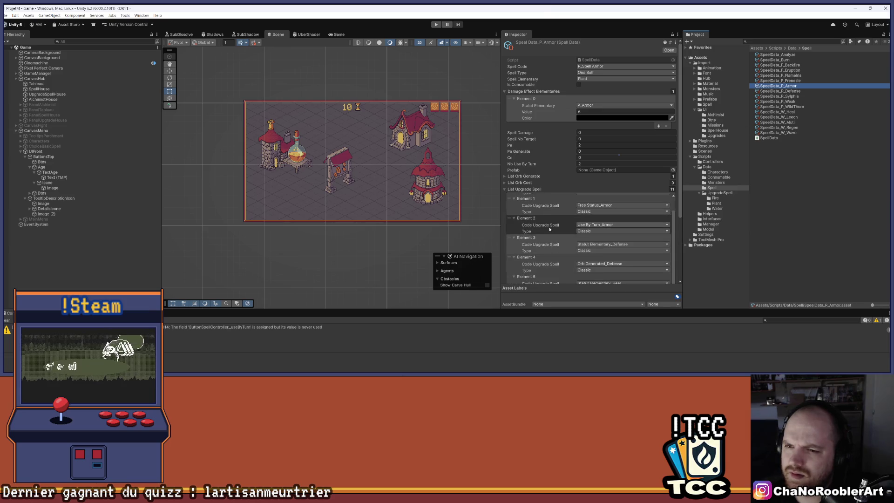
pyautogui.scroll(-6, 550, 229)
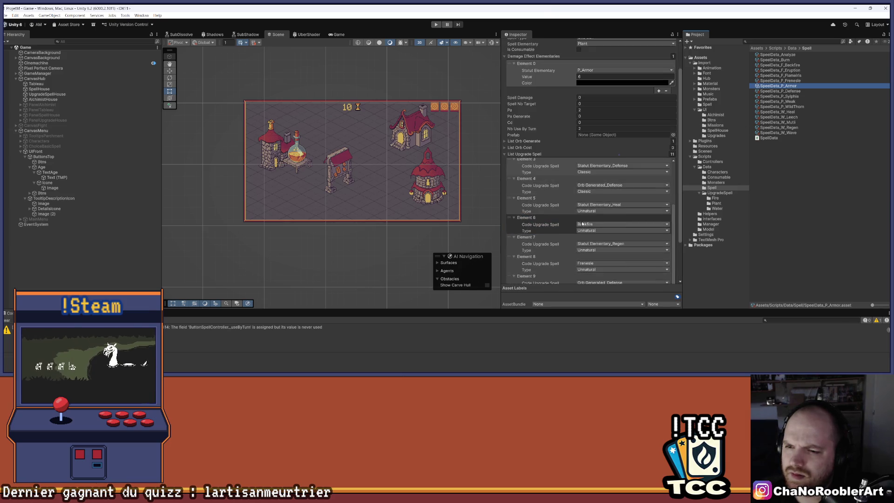
pyautogui.scroll(-1, 582, 224)
pyautogui.scroll(4, 587, 225)
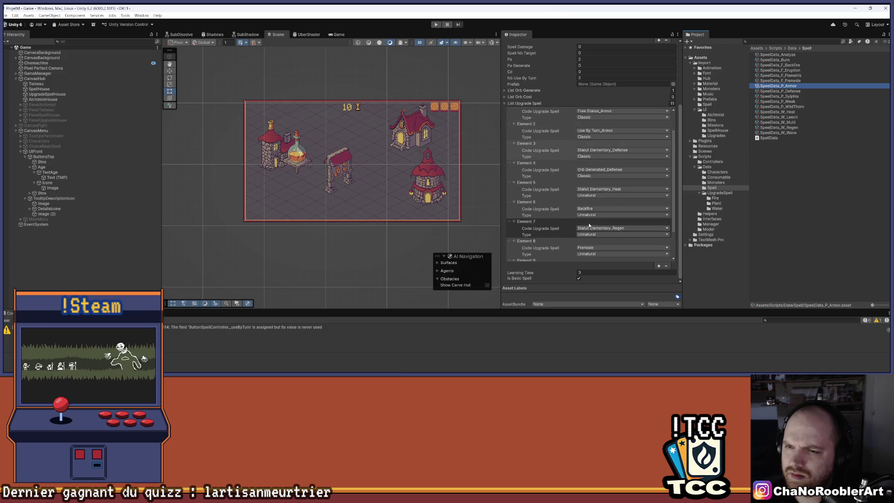
pyautogui.scroll(4, 589, 225)
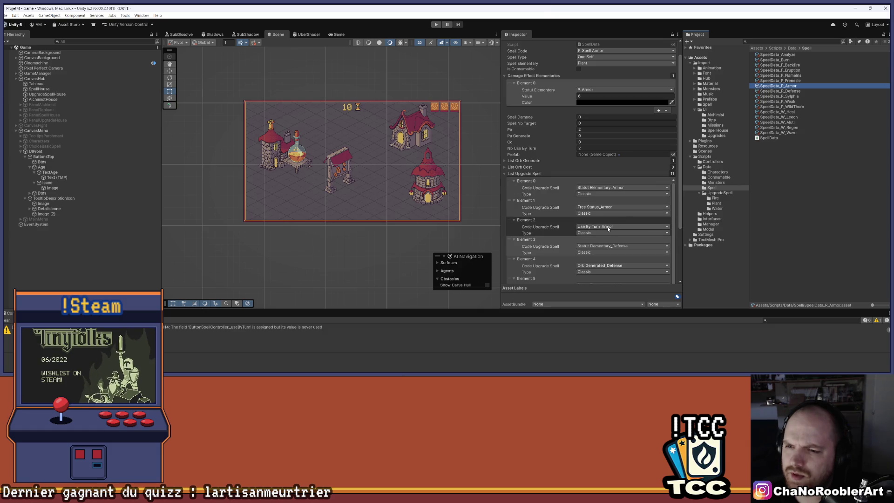
# Select the Fire folder's UpgradeSpell_UseByTurnBackfire asset as a reference
pyautogui.click(719, 204)
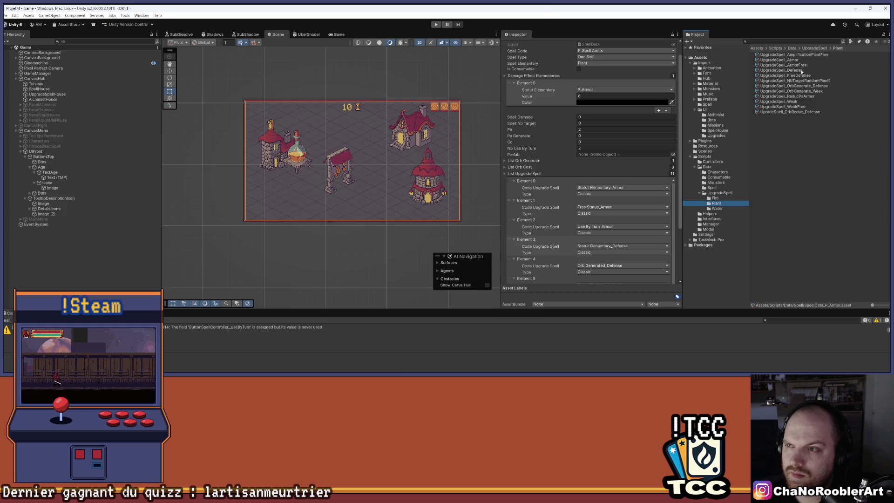
pyautogui.press('Up')
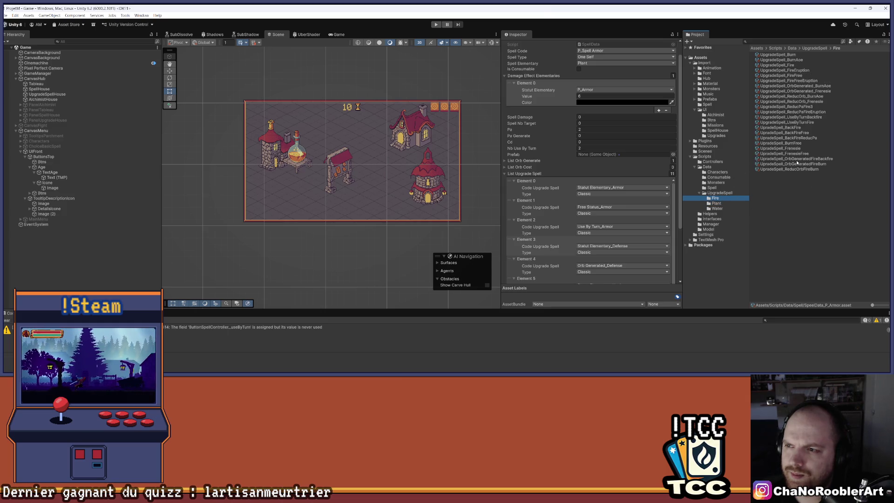
pyautogui.click(798, 117)
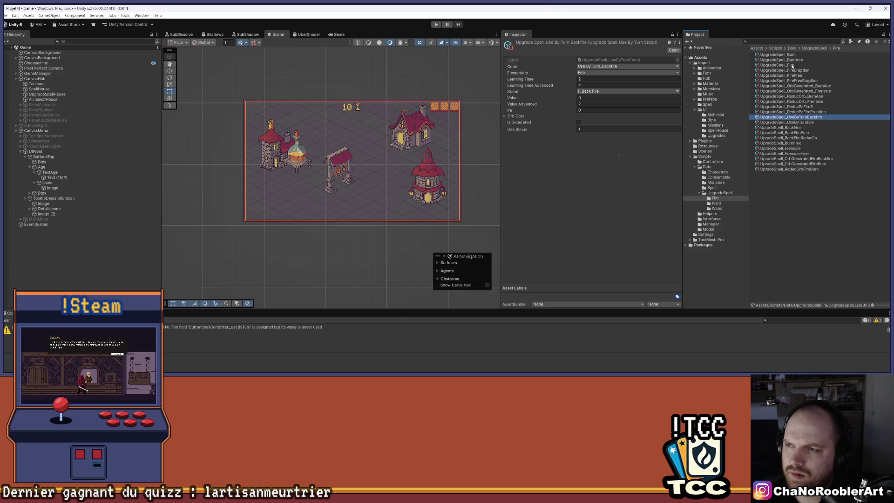
# Move UpgradeSpell_UseByTurn_Armor from the Water folder into the Plant folder
pyautogui.click(718, 209)
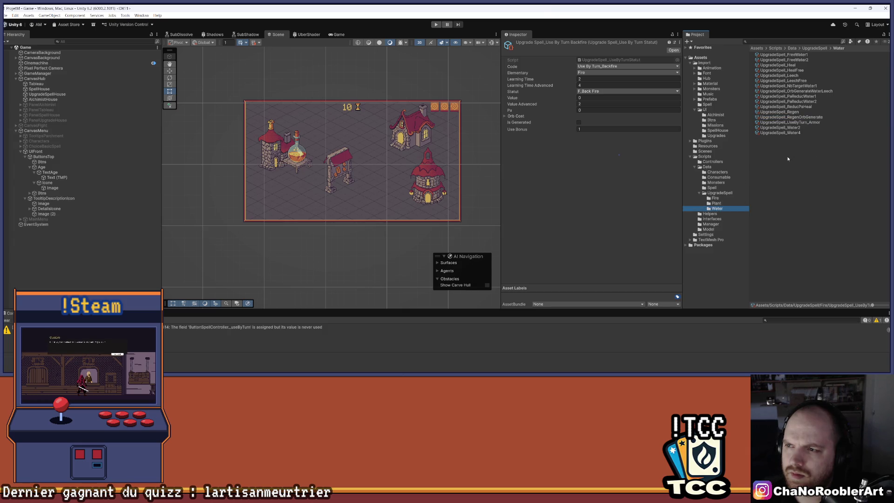
pyautogui.click(803, 122)
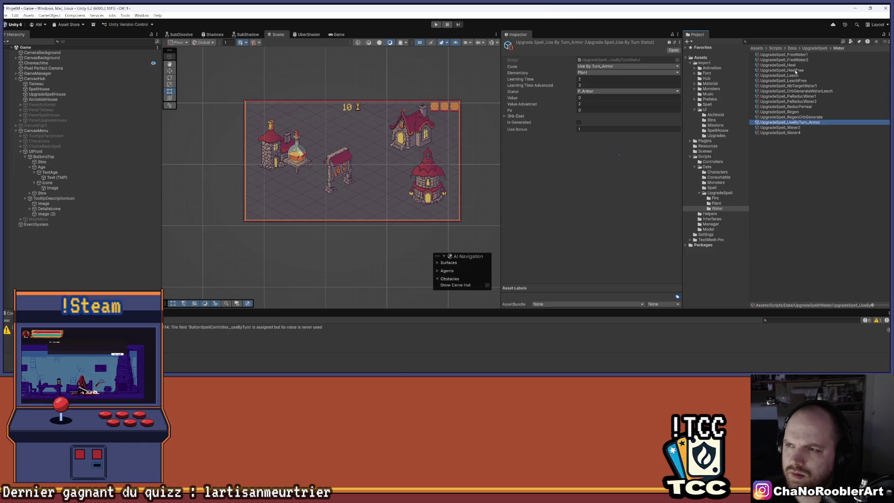
pyautogui.moveTo(758, 132)
pyautogui.mouseDown()
pyautogui.moveTo(717, 186)
pyautogui.moveTo(718, 204)
pyautogui.mouseUp()
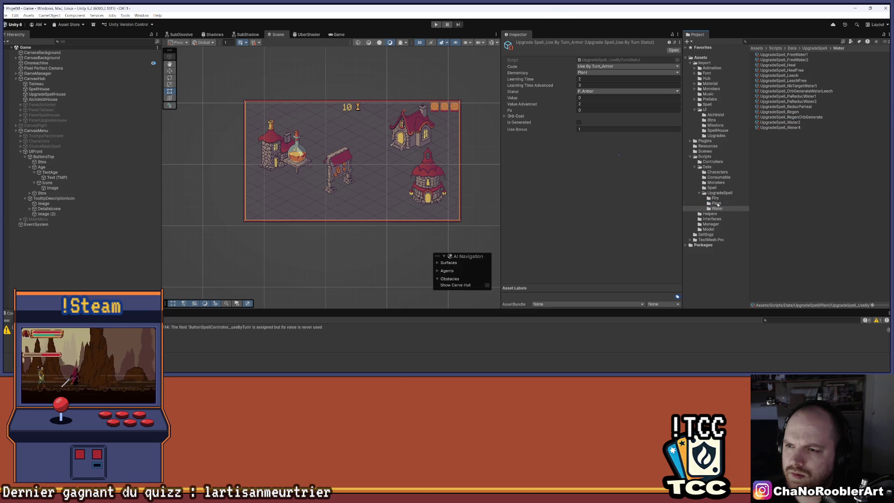
# Duplicate UpgradeSpell_UseByTurn_Armor and rename the copy UpgradeSpell_UseByTurn_Defense
pyautogui.click(806, 101)
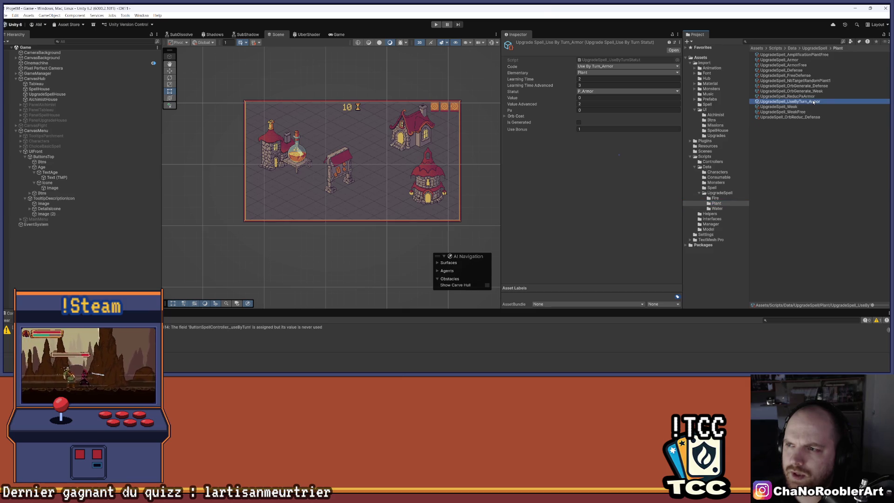
pyautogui.hotkey('ctrl', 'd')
pyautogui.rightClick(812, 108)
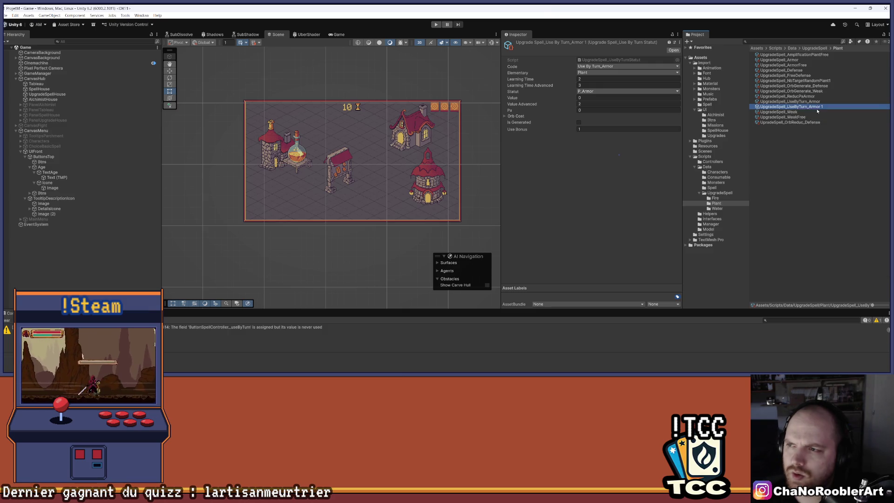
pyautogui.click(810, 147)
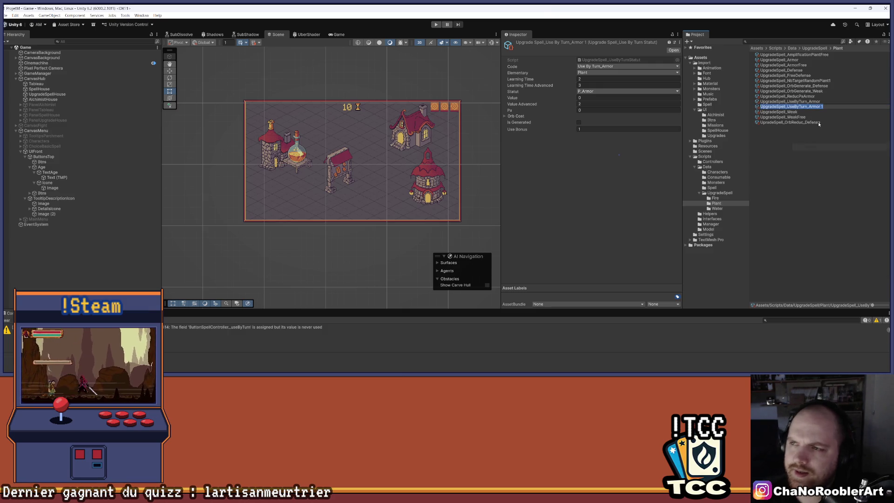
pyautogui.press('End')
pyautogui.press('BackSpace')
pyautogui.press('BackSpace')
pyautogui.press('BackSpace')
pyautogui.press('BackSpace')
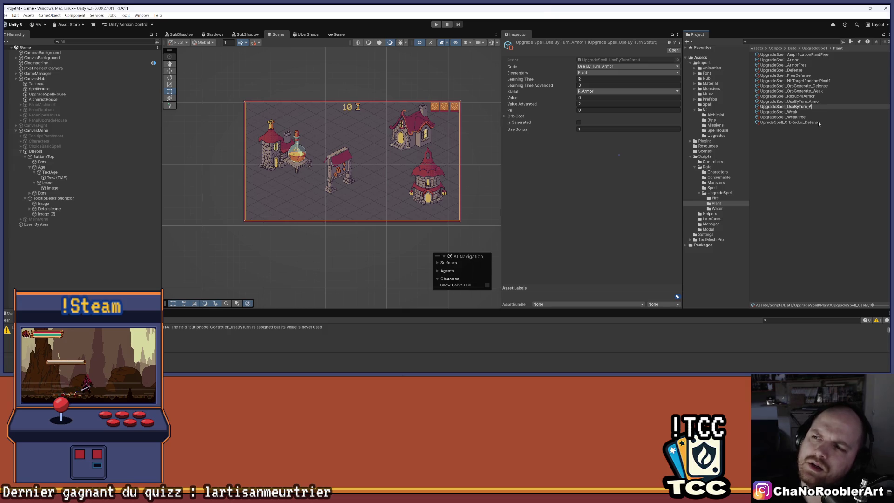
pyautogui.write('nse')
pyautogui.press('Return')
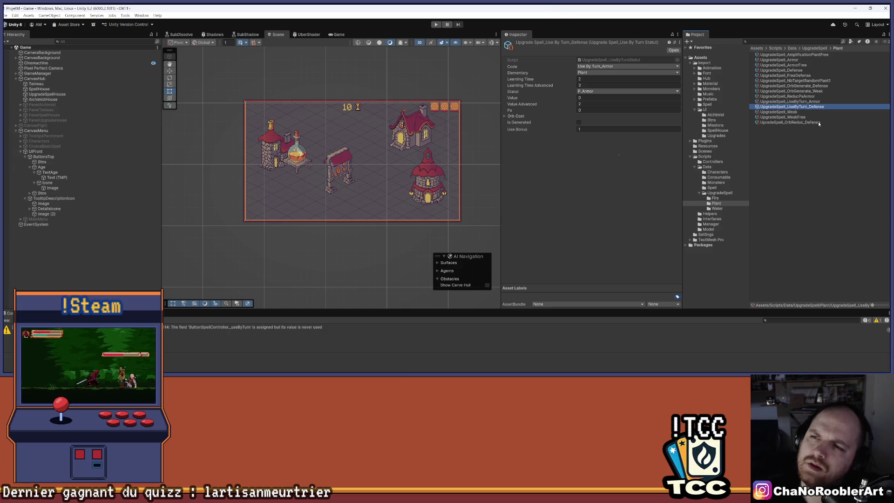
pyautogui.click(644, 67)
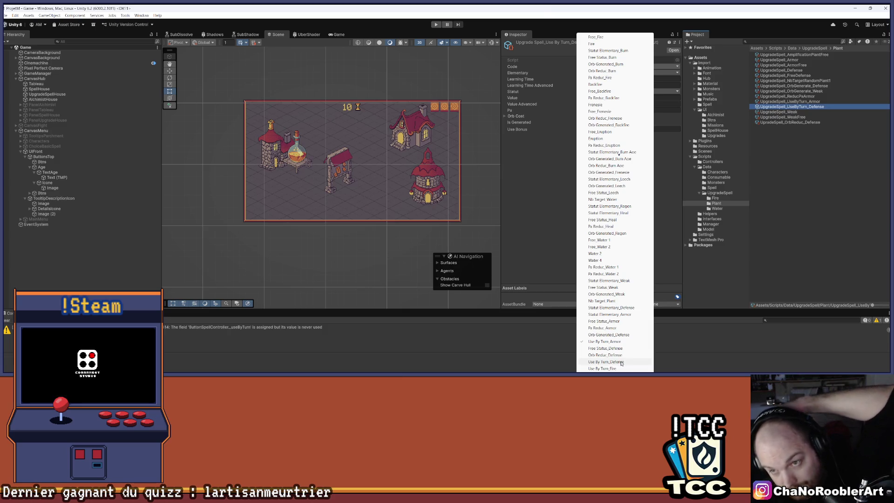
# Set the new asset's code to Use By Turn_Defense and Value Advanced to 1
pyautogui.click(619, 361)
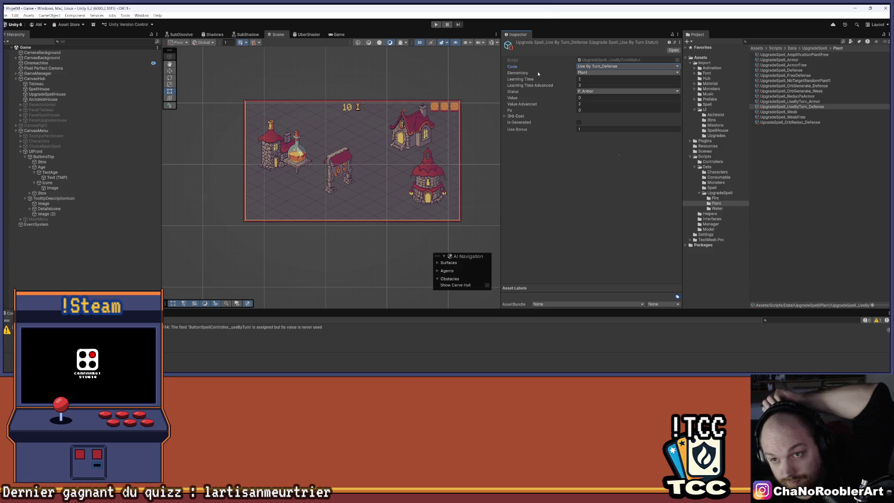
pyautogui.click(584, 103)
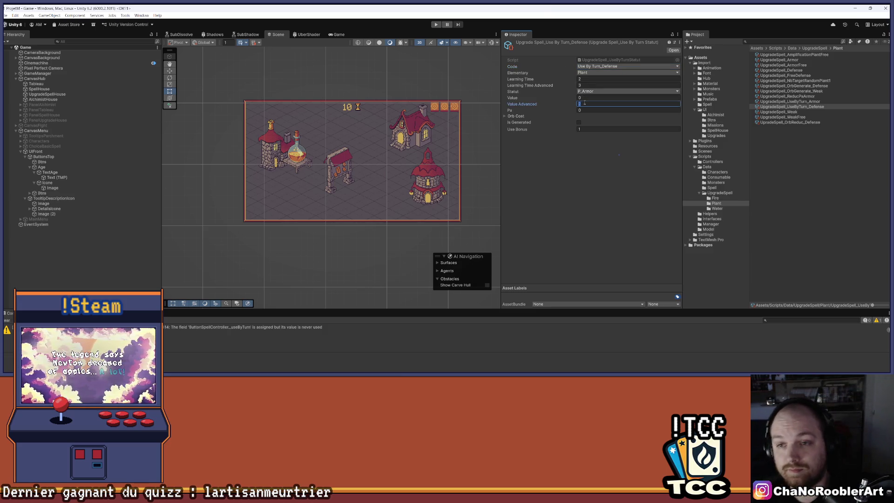
pyautogui.click(568, 157)
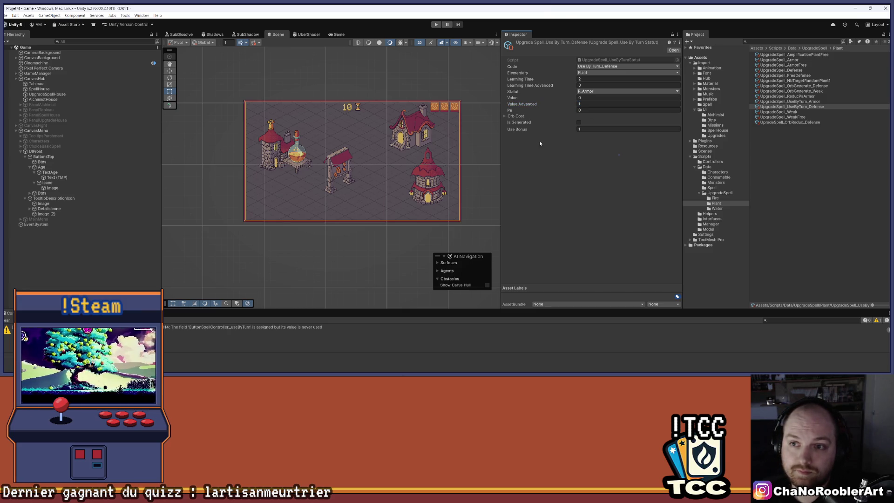
# Browse back to the Plant upgrade folder and select GameManager in the Hierarchy
pyautogui.click(513, 116)
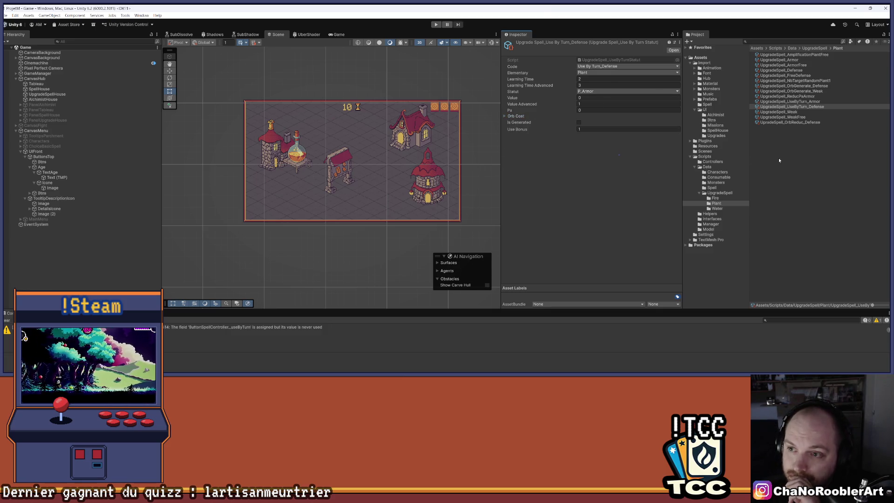
pyautogui.click(717, 135)
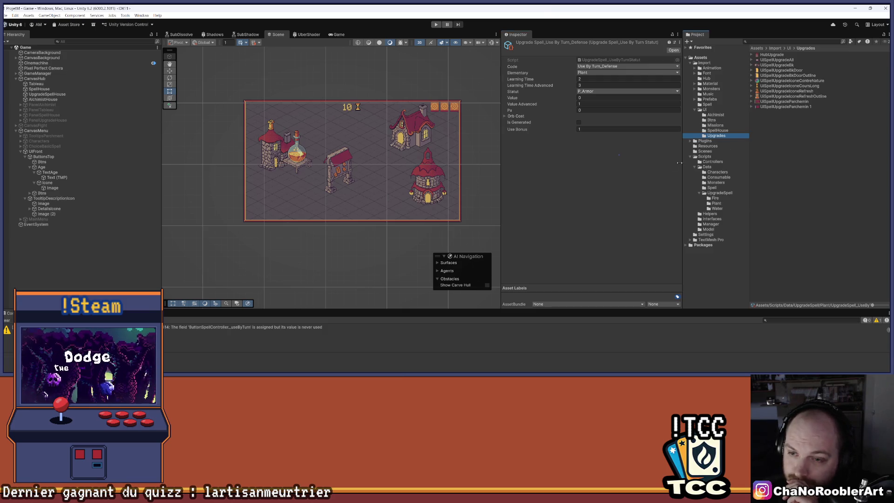
pyautogui.click(716, 203)
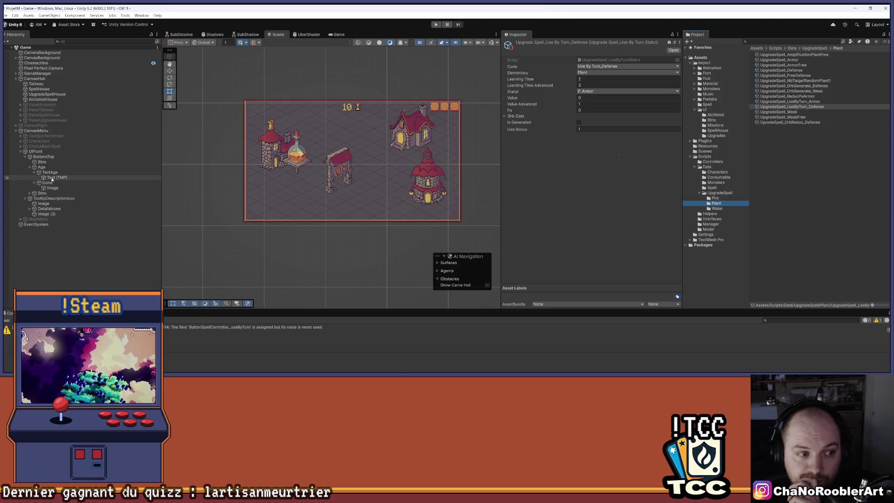
pyautogui.click(39, 74)
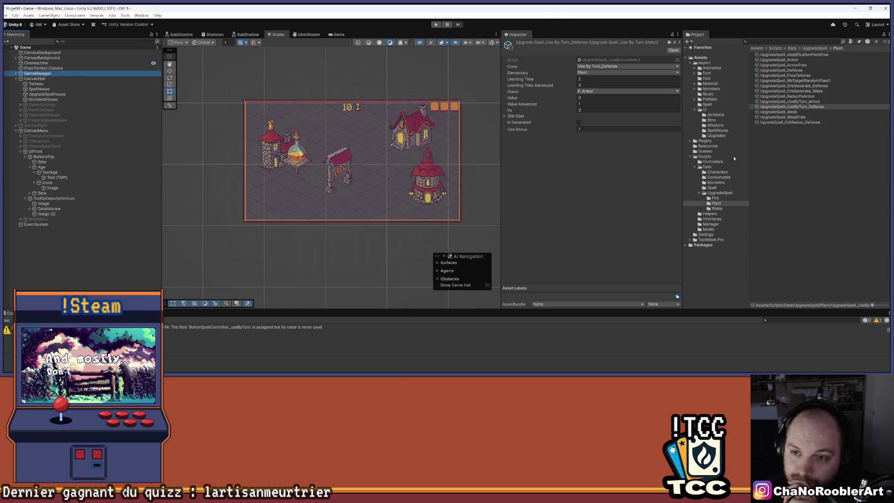
# Add Element 47 holding UpgradeSpell_UseByTurn_Defense to GameManager's upgrade list and save the scene
pyautogui.scroll(-5, 631, 250)
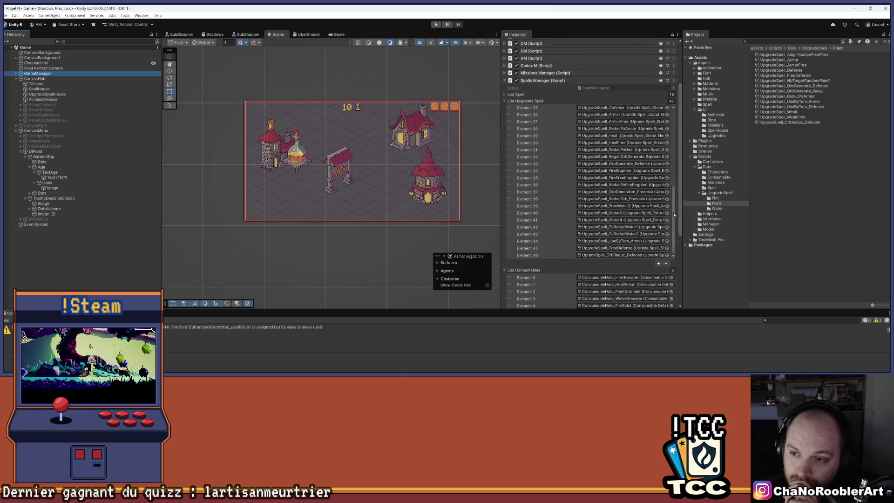
pyautogui.scroll(-1, 678, 191)
pyautogui.click(659, 193)
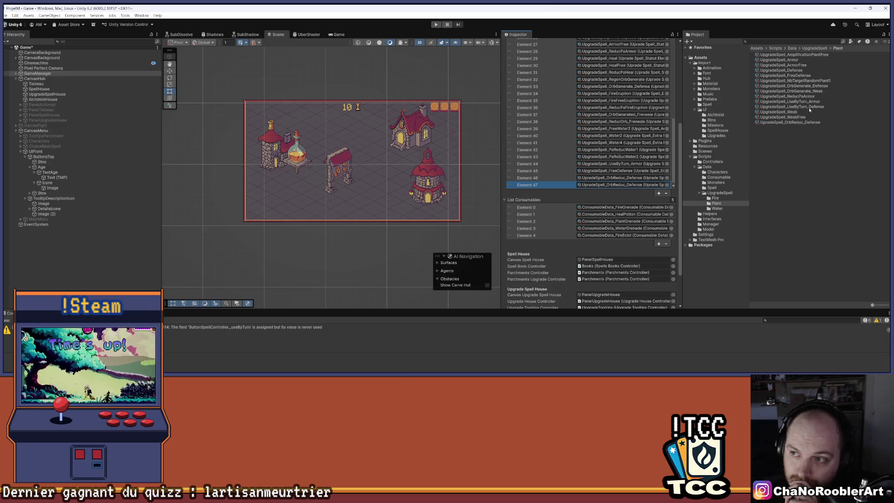
pyautogui.moveTo(798, 107)
pyautogui.mouseDown()
pyautogui.moveTo(652, 183)
pyautogui.moveTo(624, 185)
pyautogui.mouseUp()
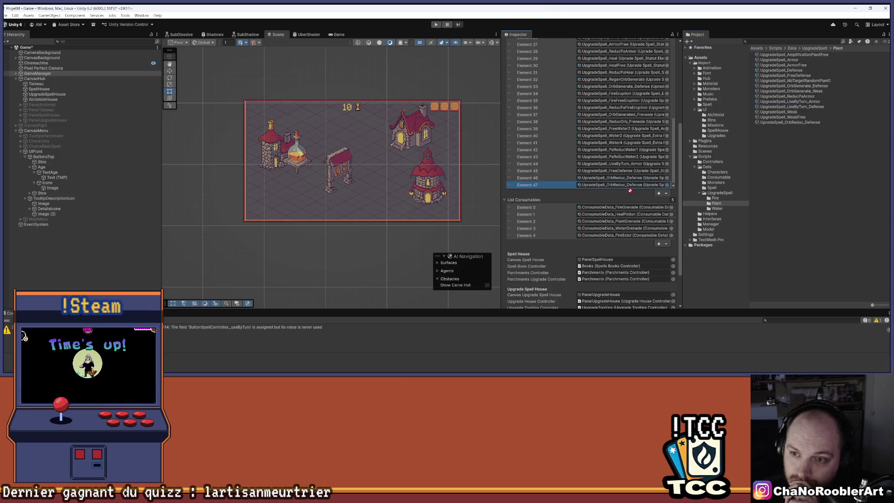
pyautogui.hotkey('ctrl', 's')
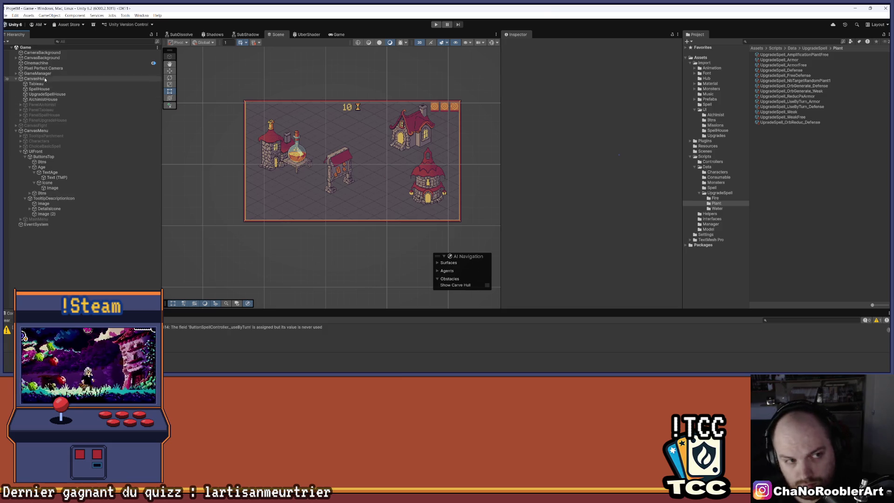
# Add Element 4 set to Use By Turn_Defense to SpellData_P_Defense's upgrade list
pyautogui.click(720, 182)
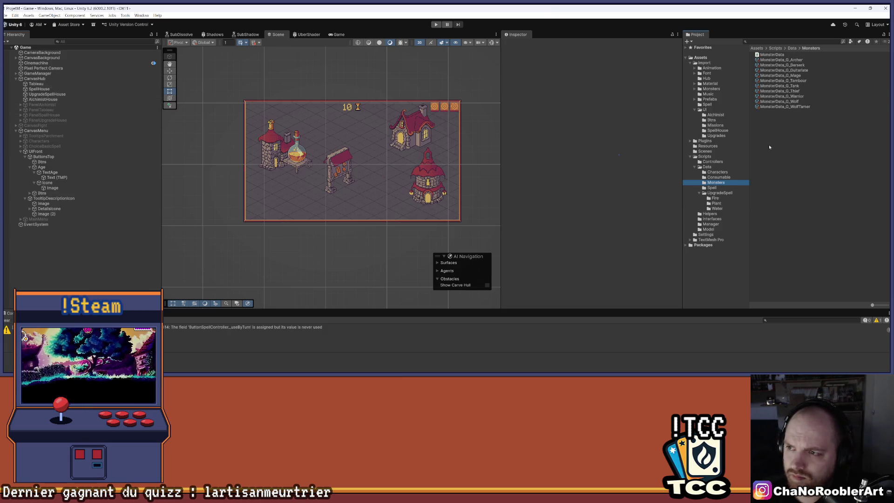
pyautogui.click(713, 188)
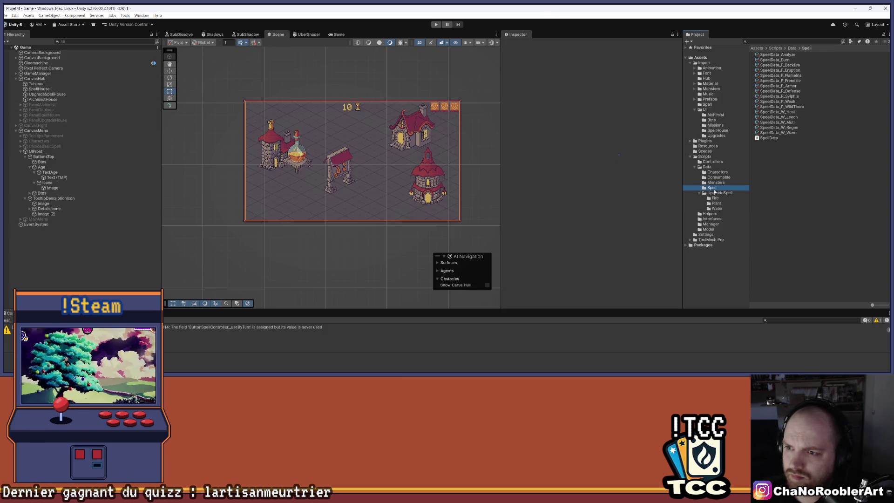
pyautogui.click(798, 91)
pyautogui.scroll(-1, 666, 129)
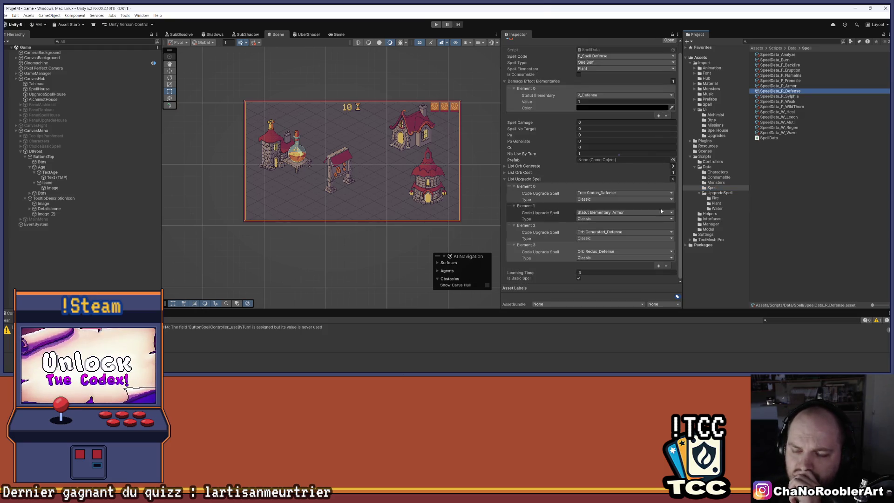
pyautogui.click(605, 251)
pyautogui.click(653, 266)
pyautogui.click(659, 266)
pyautogui.scroll(-2, 628, 259)
pyautogui.click(607, 253)
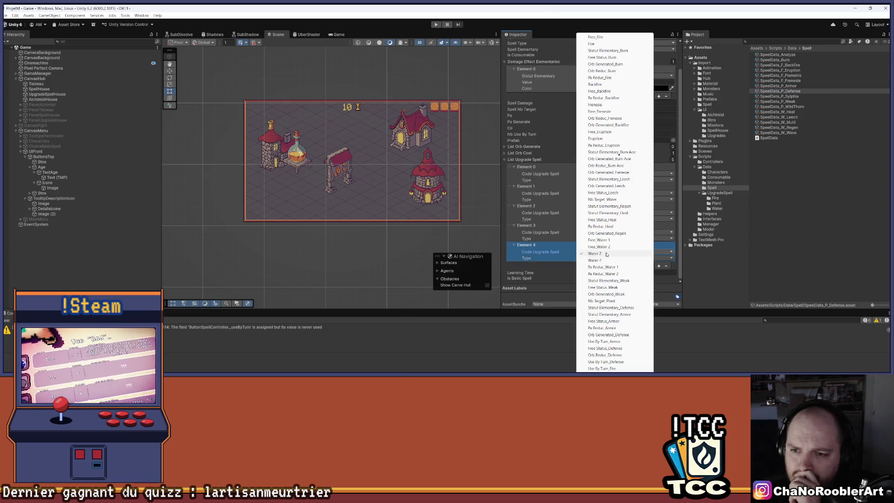
pyautogui.click(615, 349)
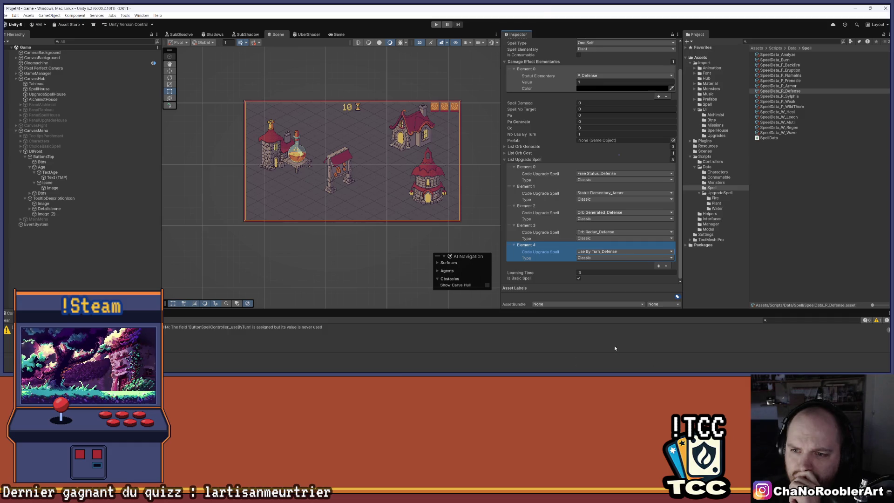
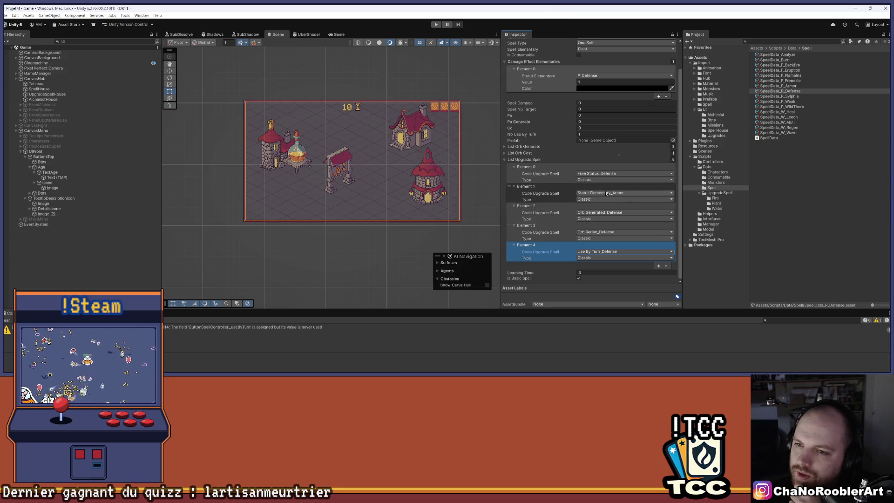
# Try Pa Reduc_Armor on a temporary upgrade entry, remove it, then add Element 5
pyautogui.click(658, 266)
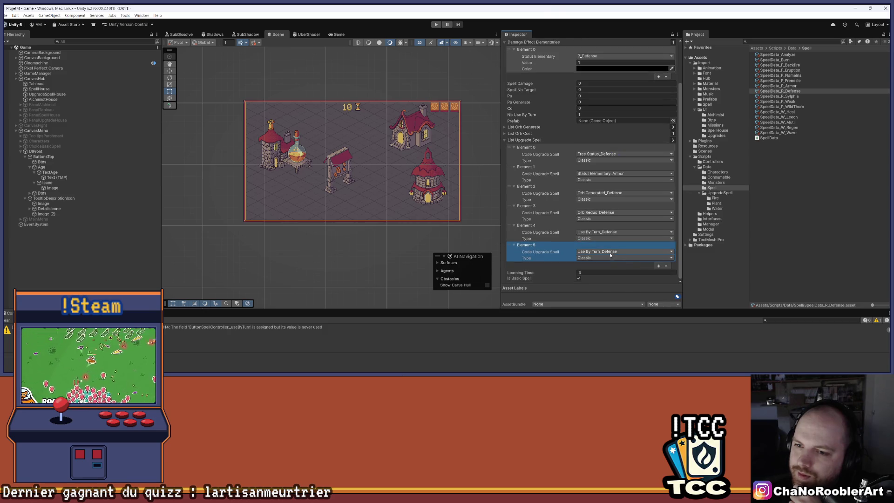
pyautogui.click(615, 252)
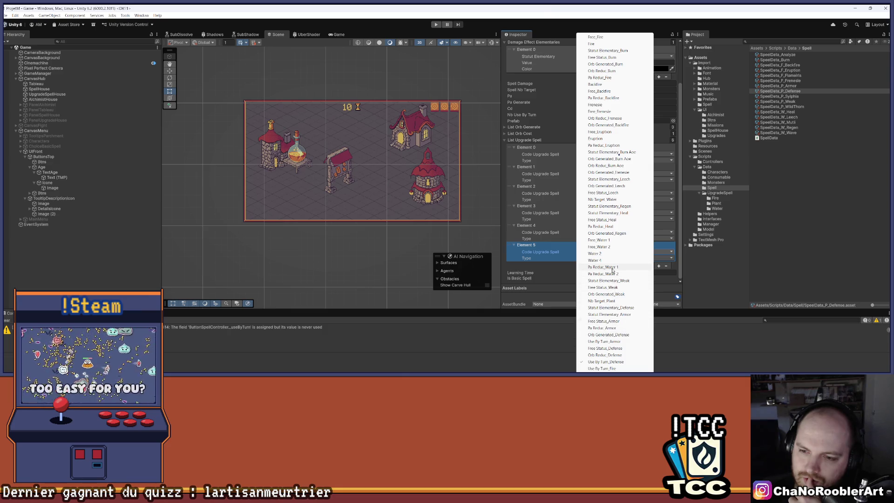
pyautogui.click(603, 328)
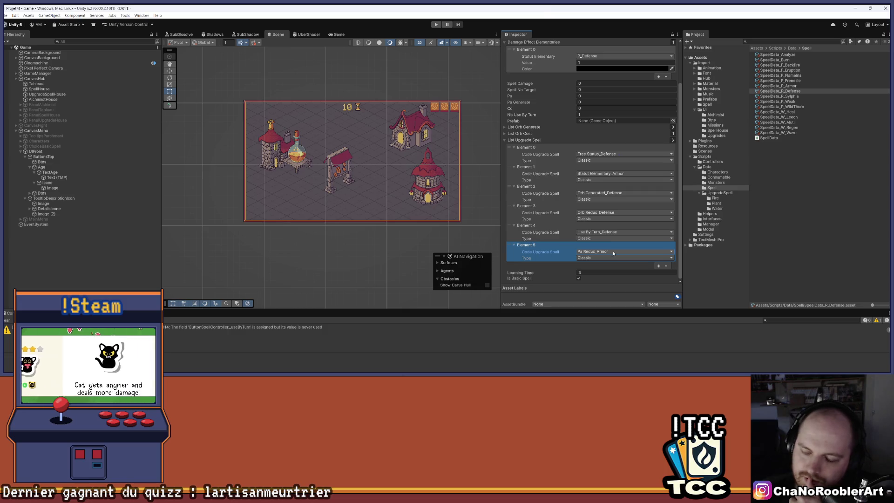
pyautogui.click(666, 266)
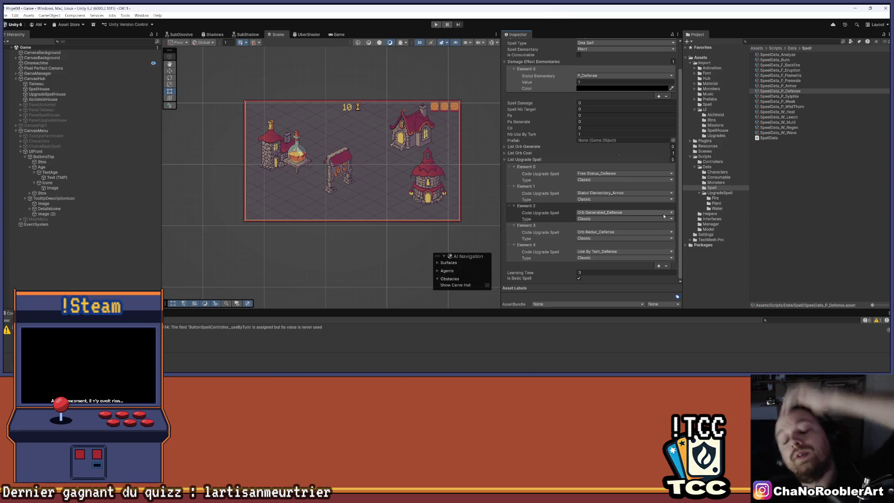
pyautogui.click(659, 265)
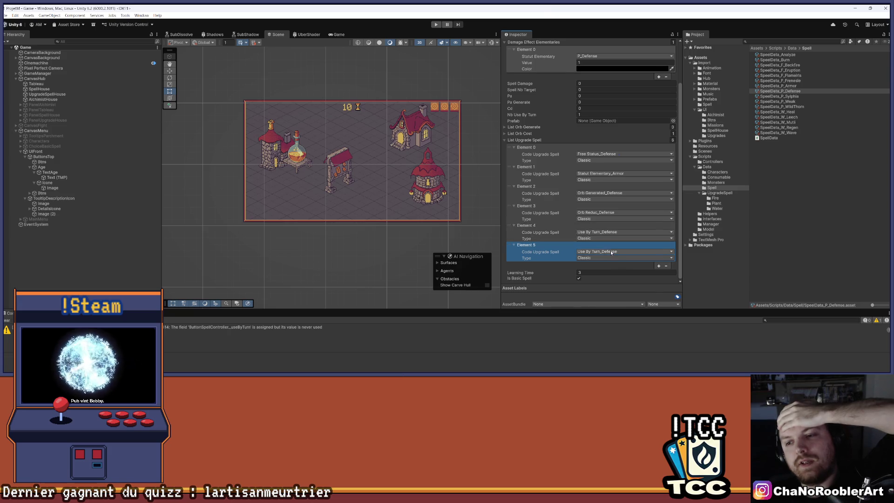
# Change Element 5's Code Upgrade Spell to Statut Elementary_Heal
pyautogui.click(612, 252)
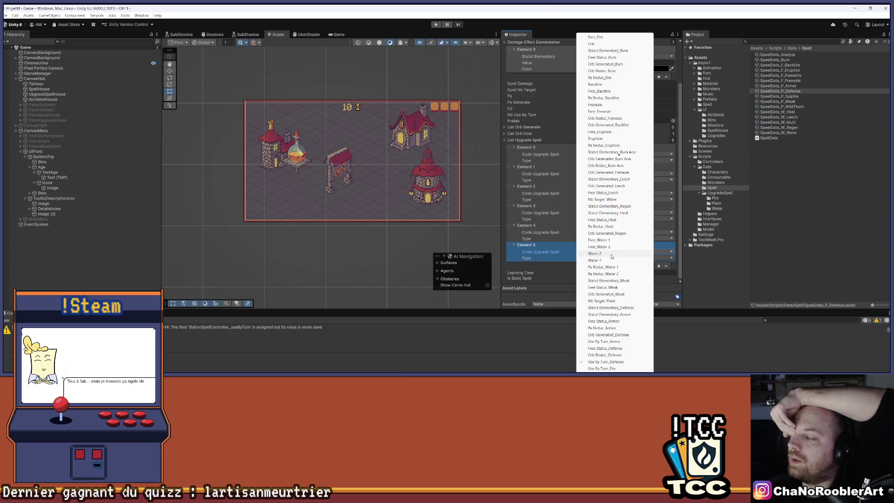
pyautogui.press('Escape')
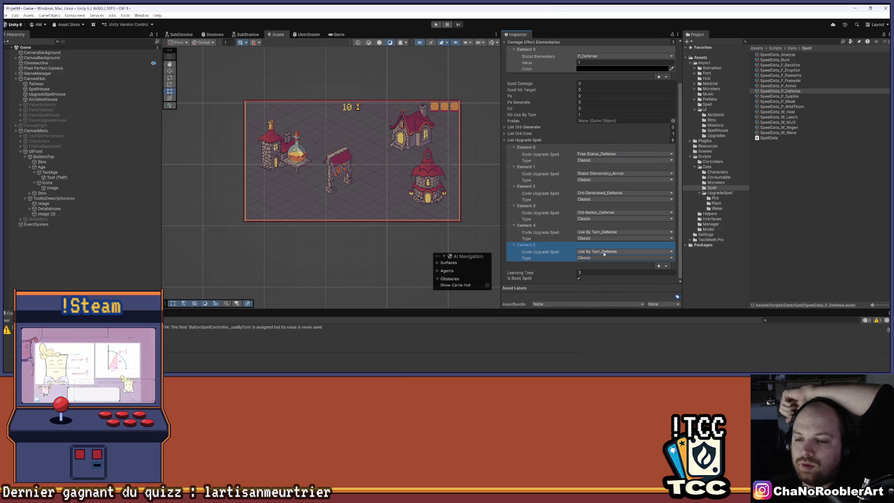
pyautogui.click(604, 254)
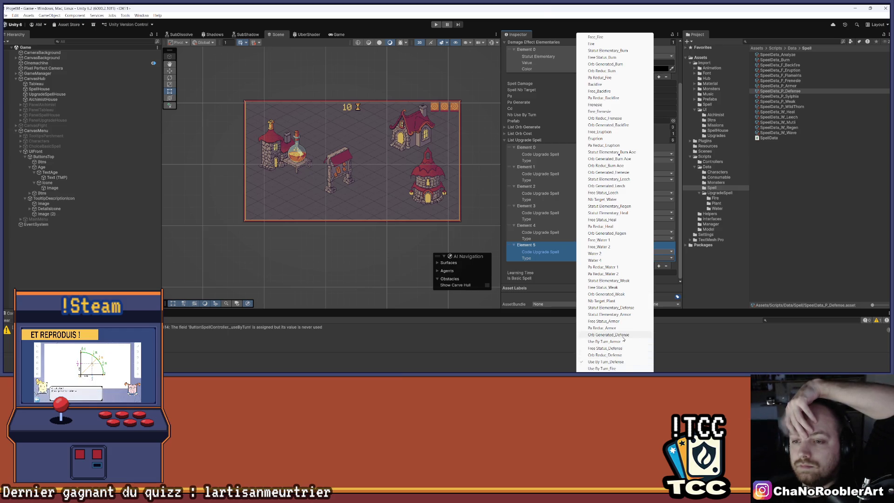
pyautogui.click(631, 215)
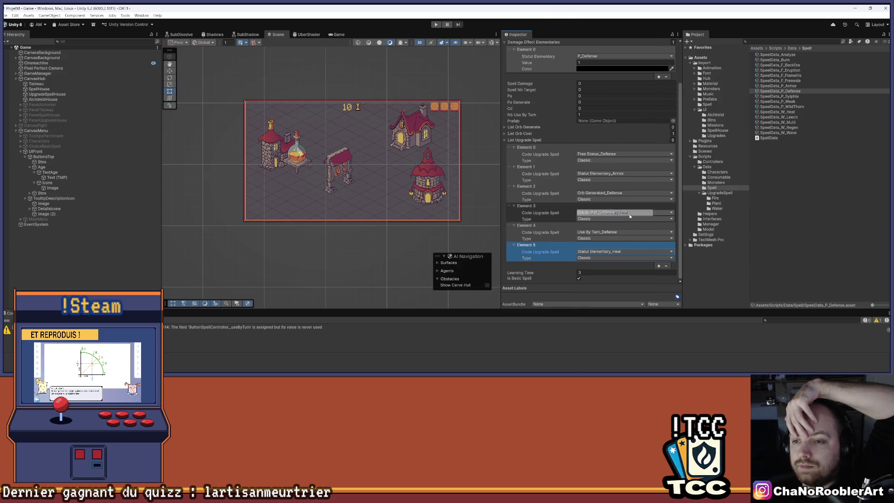
# Make Element 5 Unnatural and add Element 6 as Statut Elementary_Regen
pyautogui.click(623, 258)
pyautogui.click(605, 271)
pyautogui.click(657, 266)
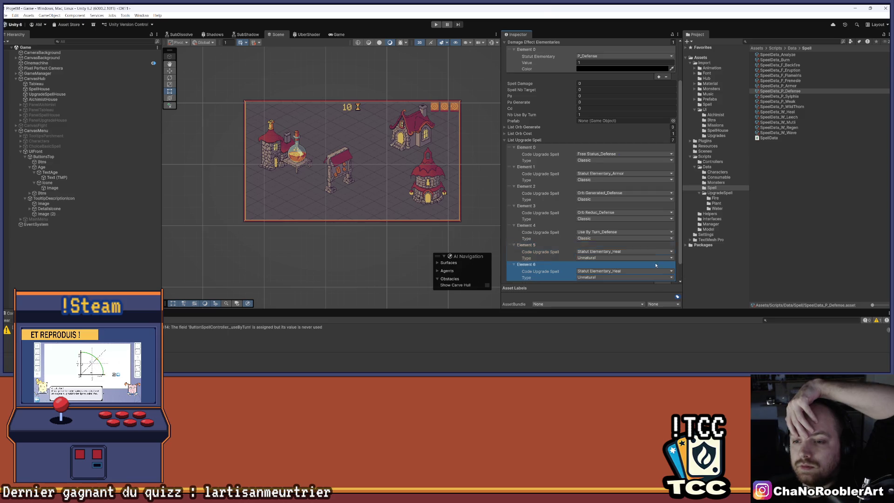
pyautogui.scroll(-1, 656, 267)
pyautogui.click(624, 252)
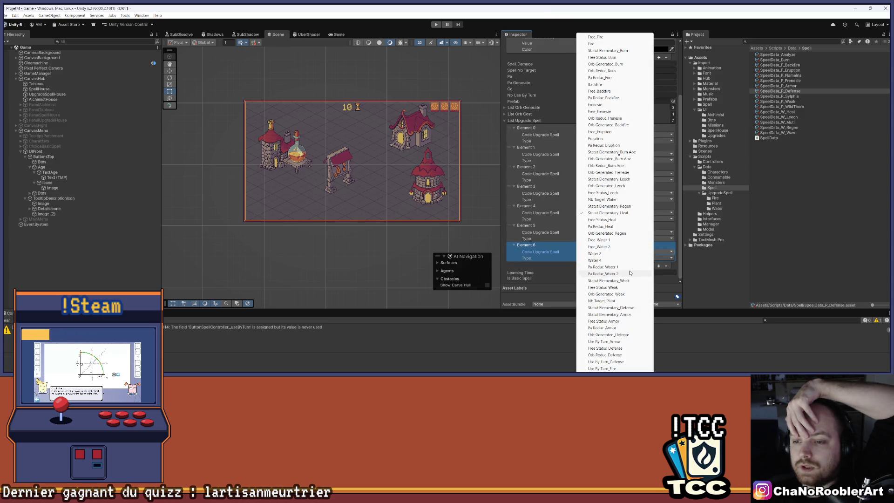
pyautogui.click(631, 207)
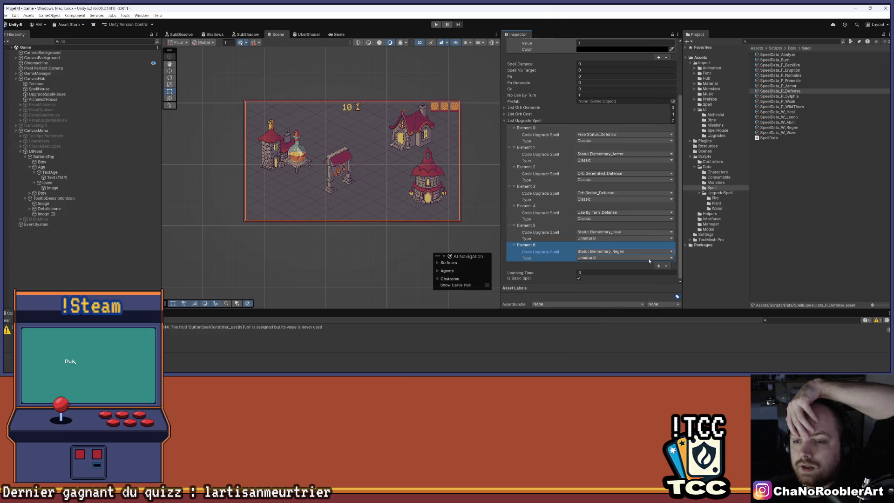
pyautogui.click(633, 258)
pyautogui.click(601, 272)
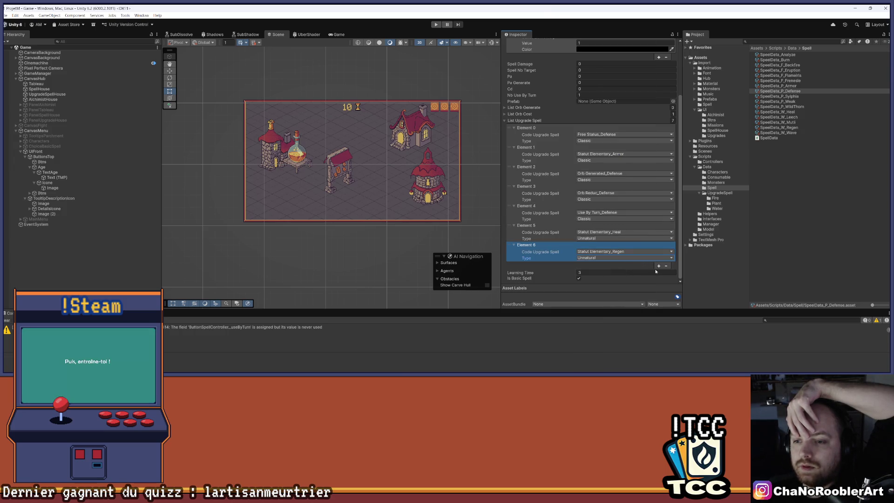
# Add Element 7 as Backfire and Element 8 as Frenesie, then add a tenth entry
pyautogui.click(659, 265)
pyautogui.click(624, 251)
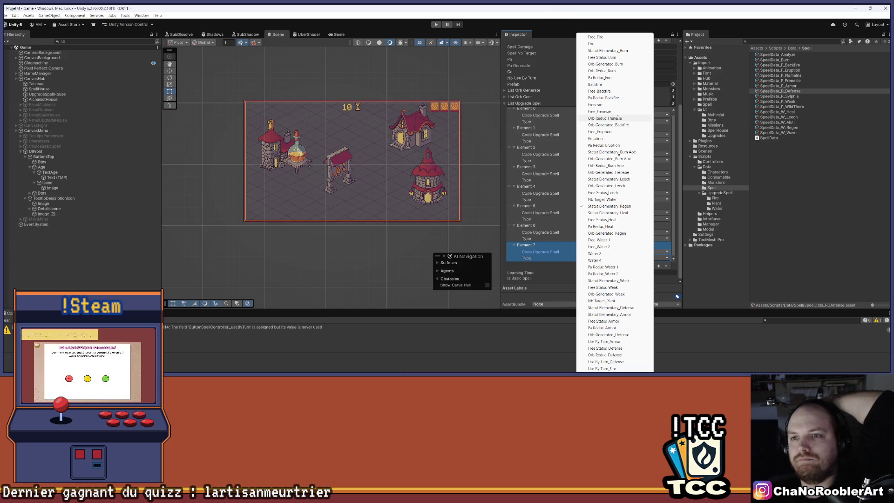
pyautogui.click(619, 84)
pyautogui.click(659, 266)
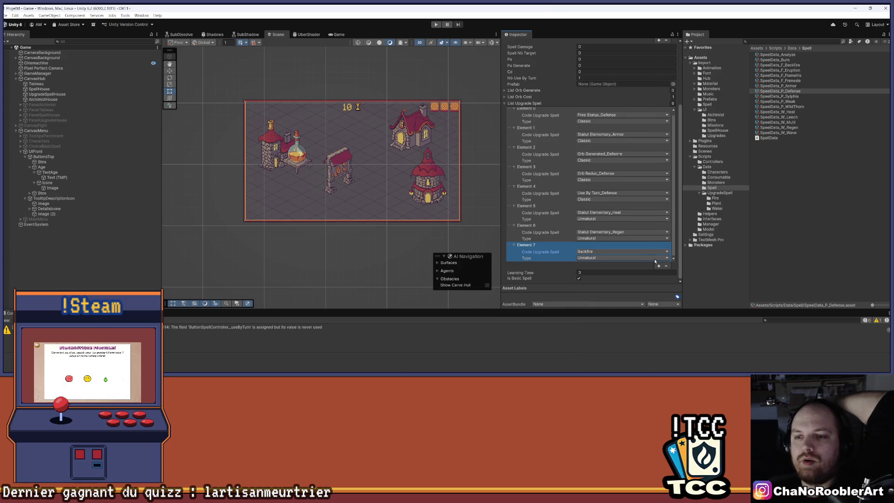
pyautogui.click(591, 253)
pyautogui.click(592, 253)
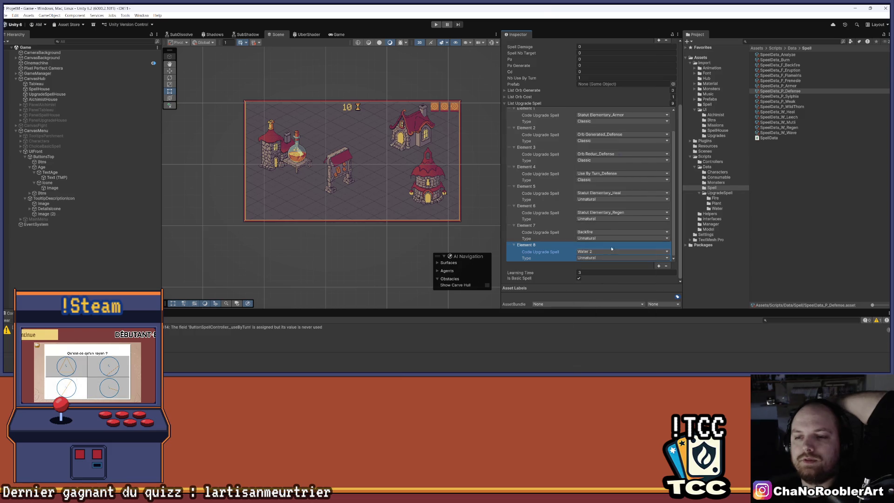
pyautogui.click(600, 254)
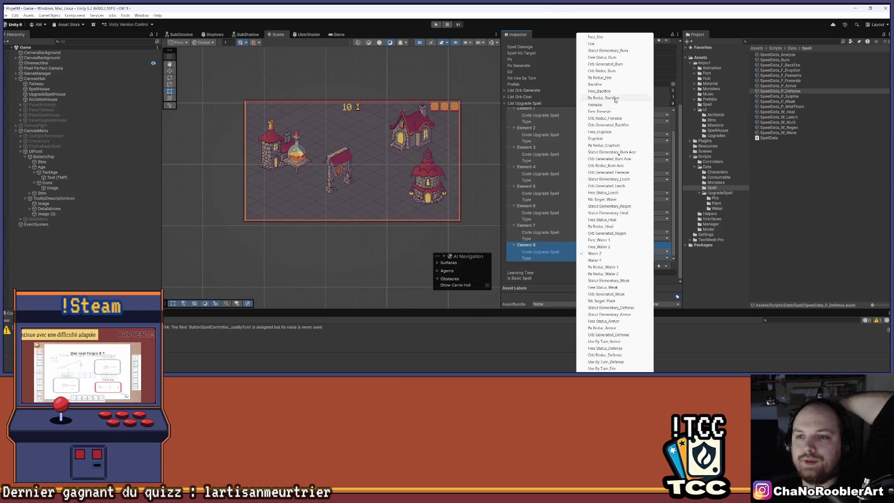
pyautogui.click(599, 105)
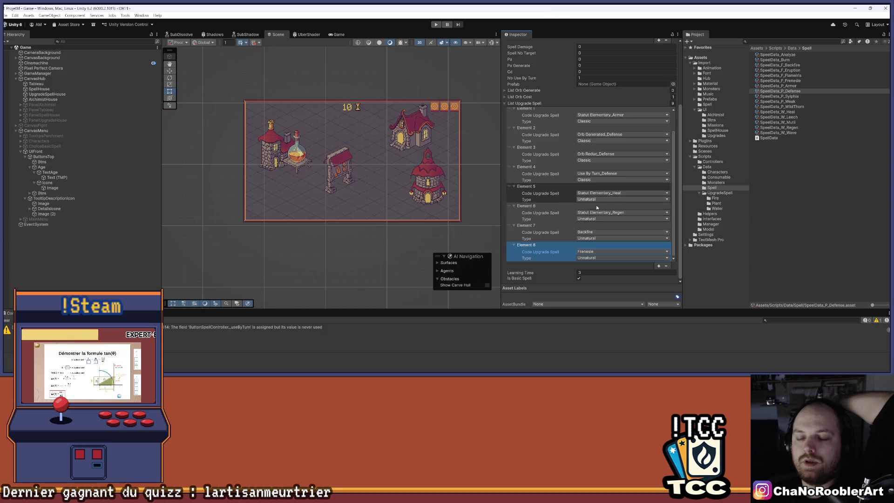
pyautogui.click(657, 269)
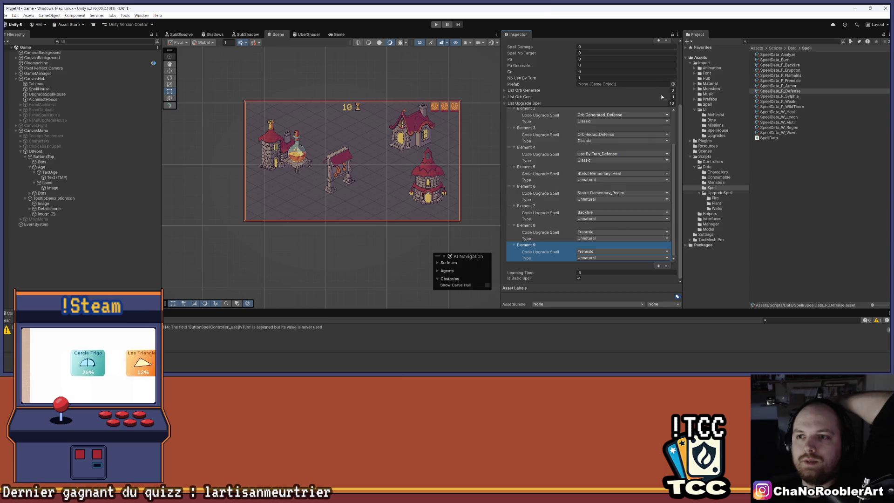
# Review the upgrade list and change Element 9 to Orb Generated_Regen
pyautogui.scroll(4, 629, 85)
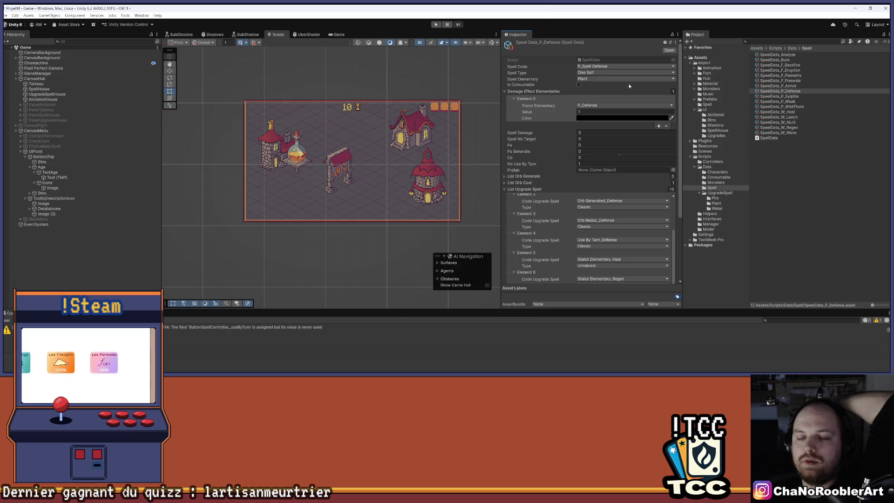
pyautogui.scroll(-4, 628, 86)
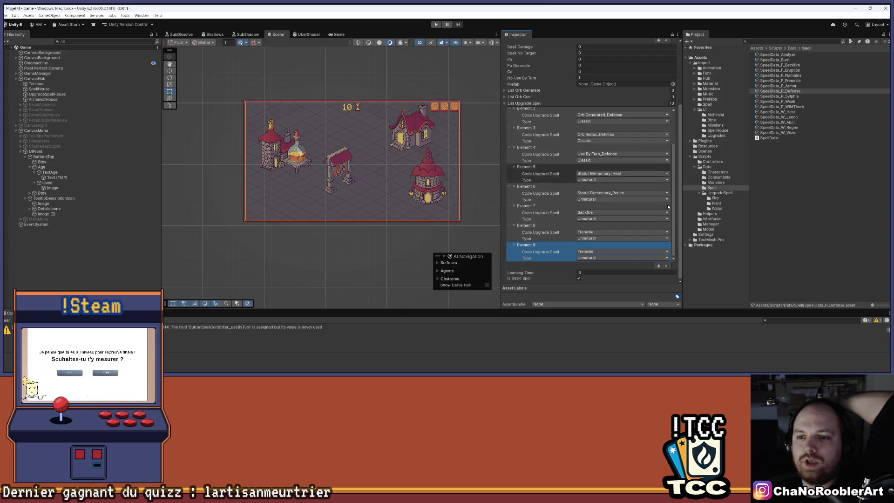
pyautogui.scroll(1, 573, 142)
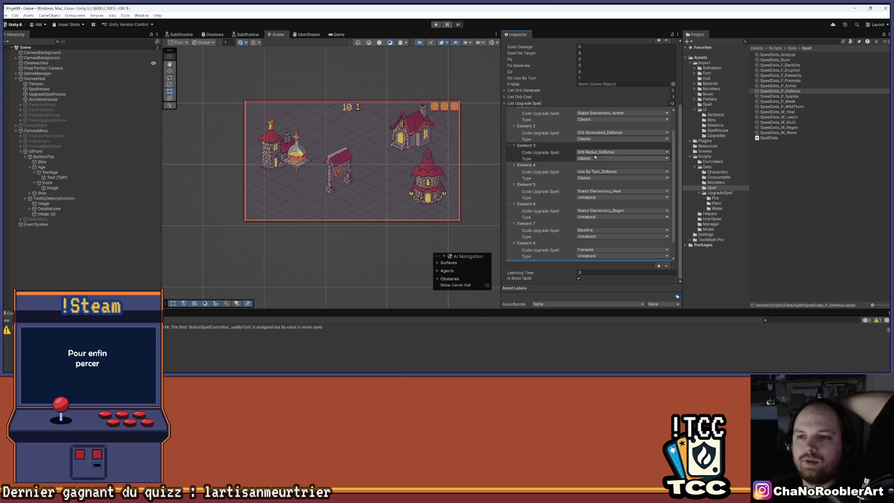
pyautogui.scroll(-1, 605, 252)
pyautogui.click(607, 253)
pyautogui.click(607, 252)
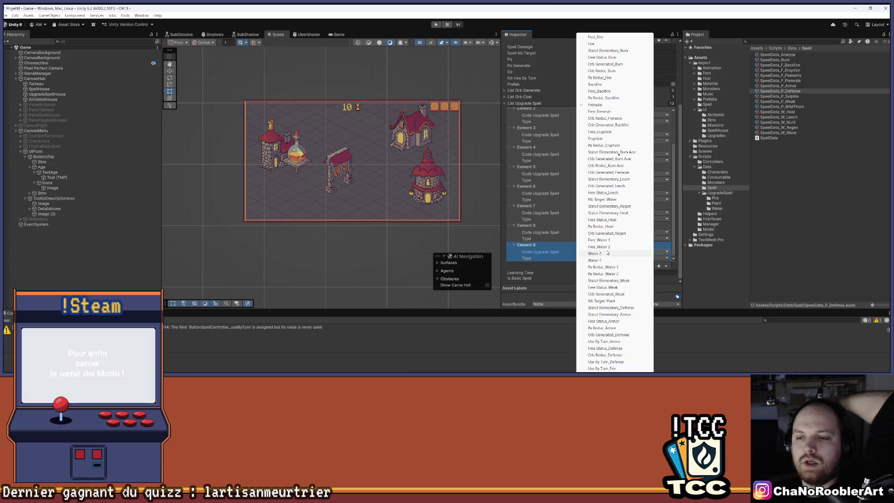
pyautogui.click(606, 233)
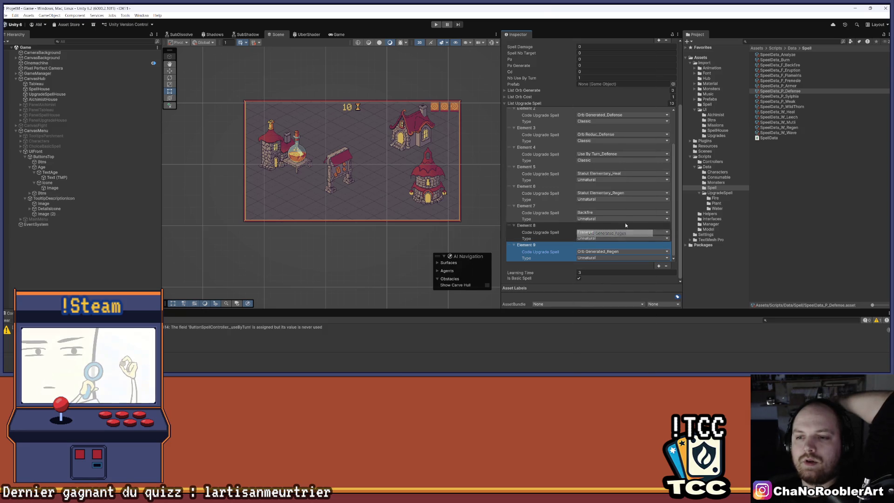
# Add Element 10 as Orb Generated_Frenesie and collapse the List Upgrade Spell foldout
pyautogui.click(658, 267)
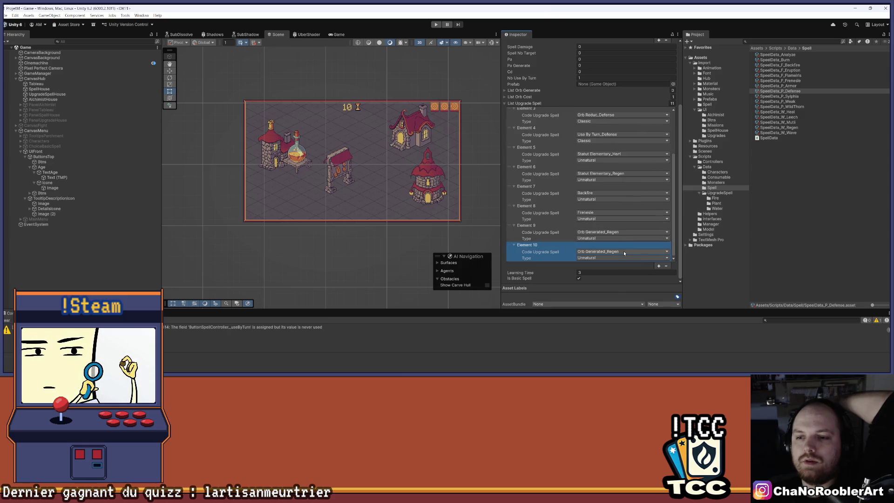
pyautogui.click(624, 251)
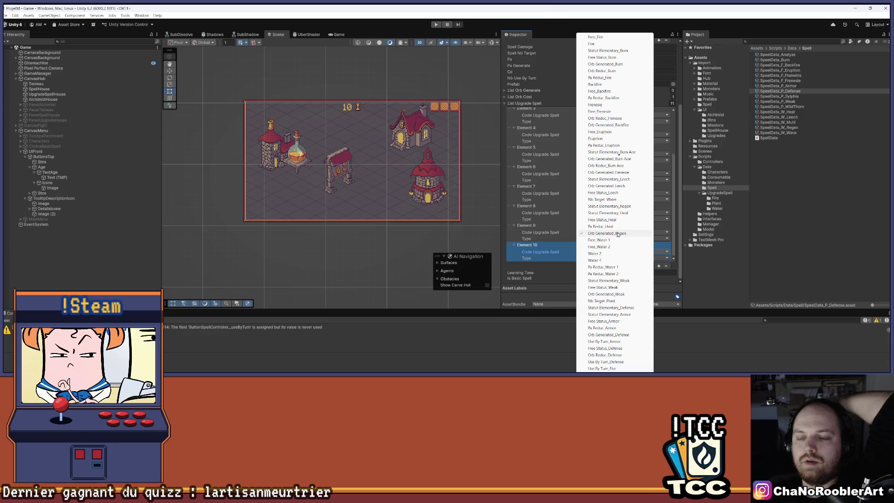
pyautogui.click(620, 173)
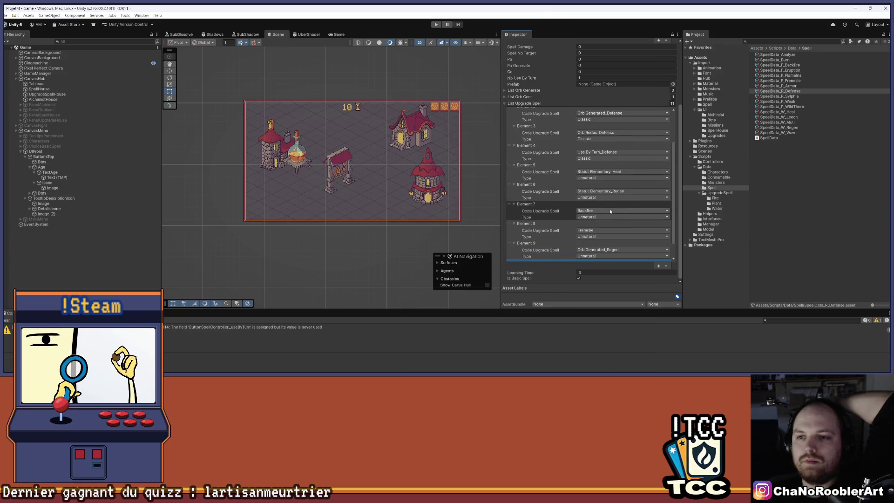
pyautogui.scroll(3, 610, 211)
pyautogui.scroll(-3, 623, 162)
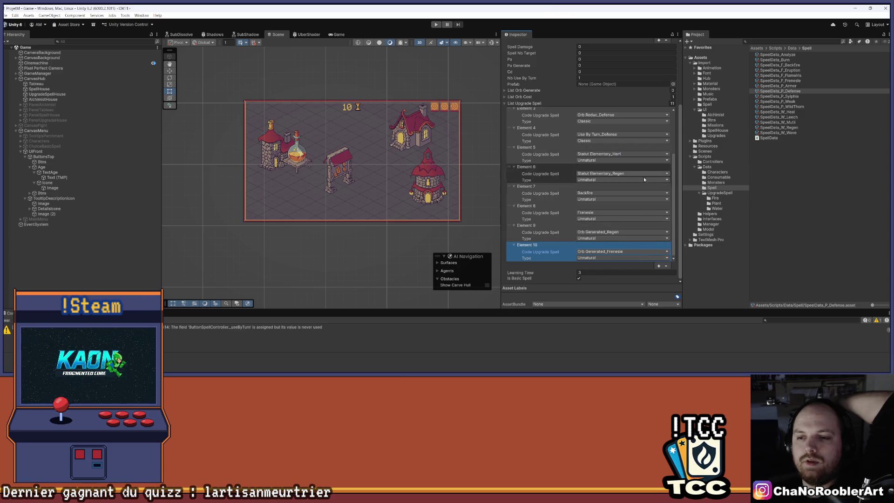
pyautogui.scroll(5, 607, 222)
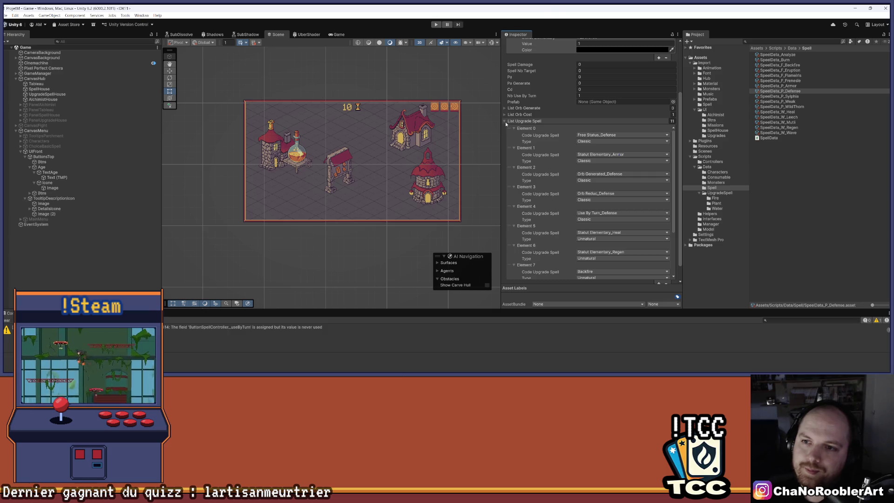
pyautogui.click(505, 121)
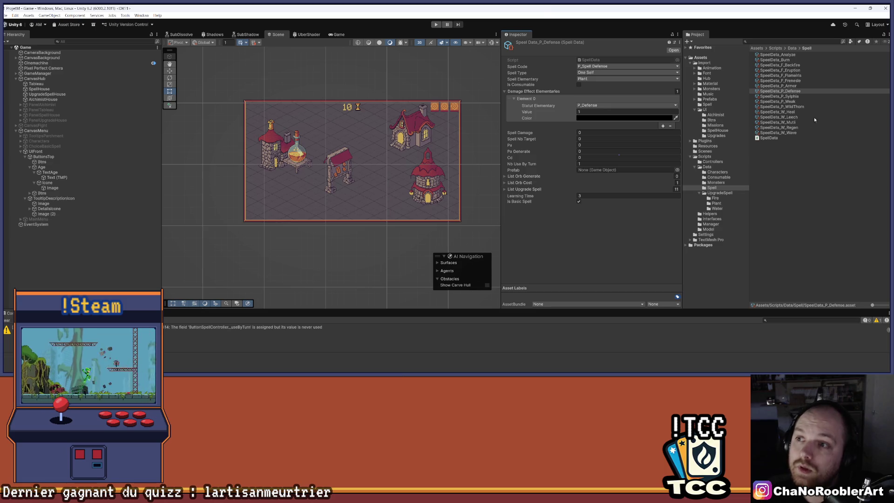
# Select SpeelData_P_Sylphia, fold the damage effects list and expand its upgrade list
pyautogui.click(789, 97)
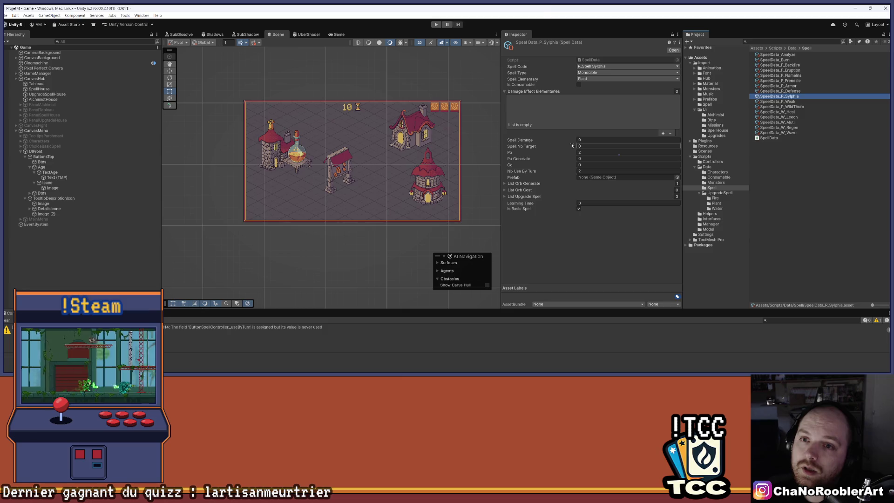
pyautogui.click(506, 93)
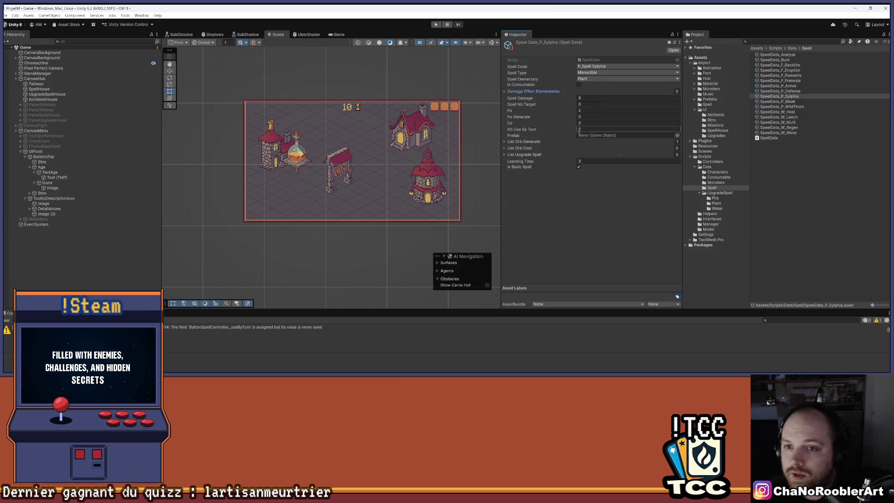
pyautogui.click(505, 156)
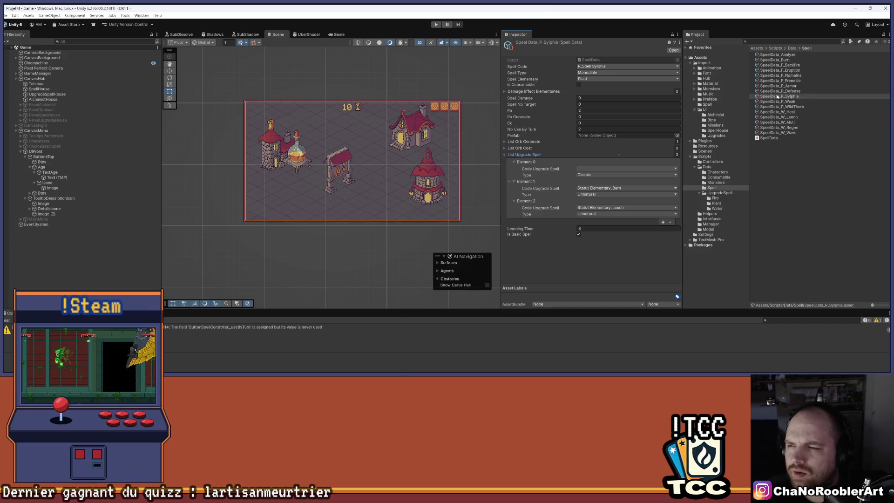
pyautogui.click(777, 96)
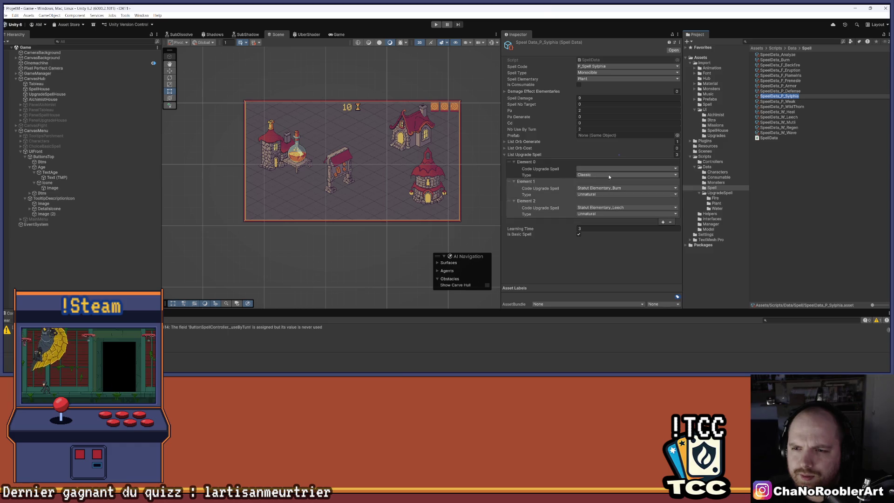
# Replace Sylphia's three upgrade entries with a single Orb Generated_Frenesie entry
pyautogui.click(671, 223)
pyautogui.click(671, 203)
pyautogui.click(670, 183)
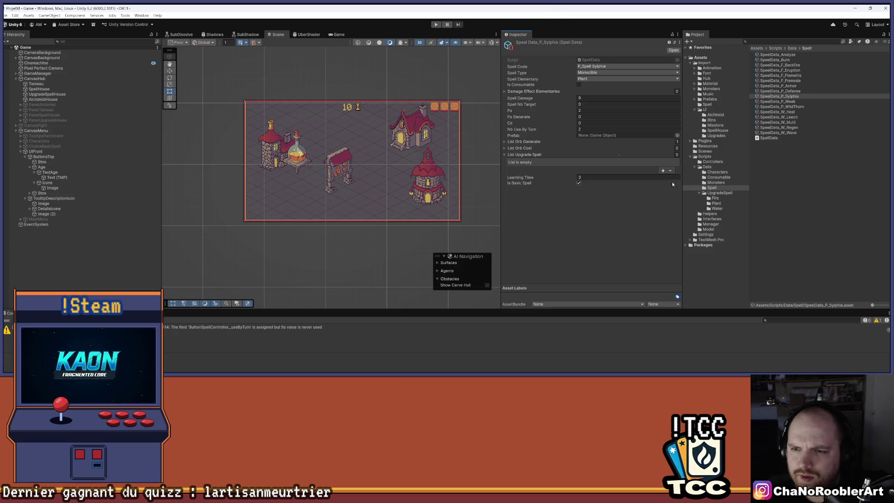
pyautogui.click(662, 170)
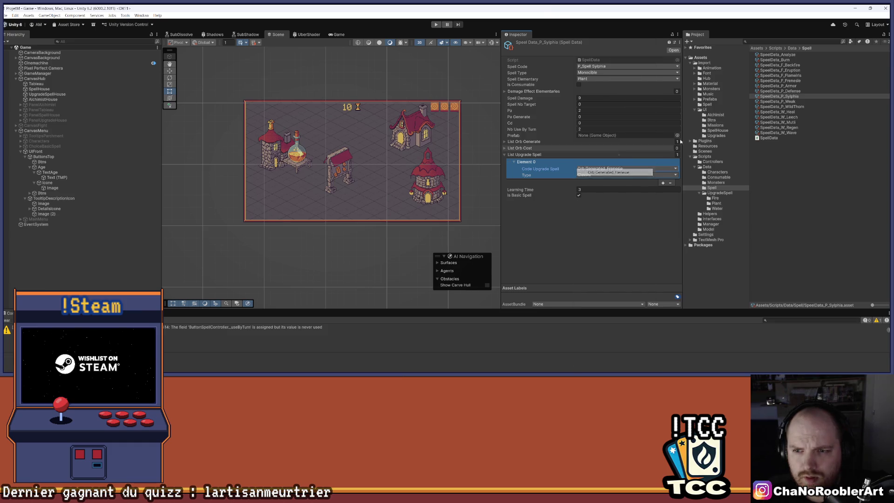
pyautogui.click(645, 169)
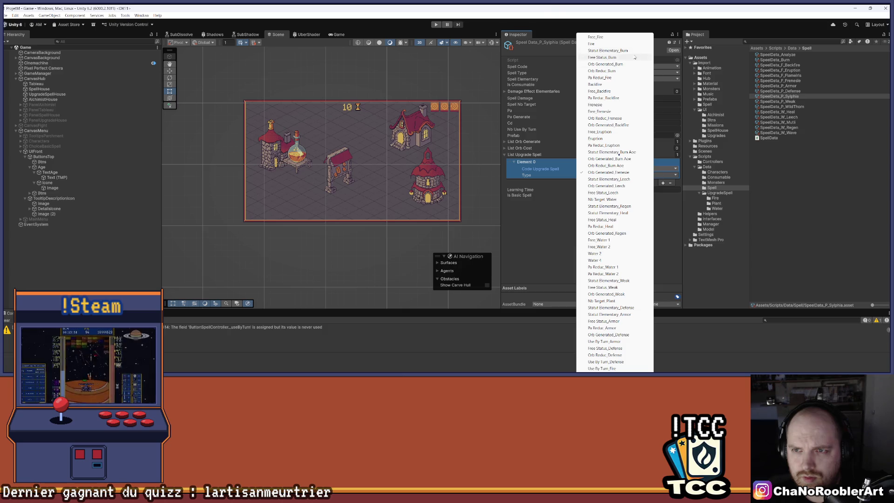
pyautogui.click(534, 275)
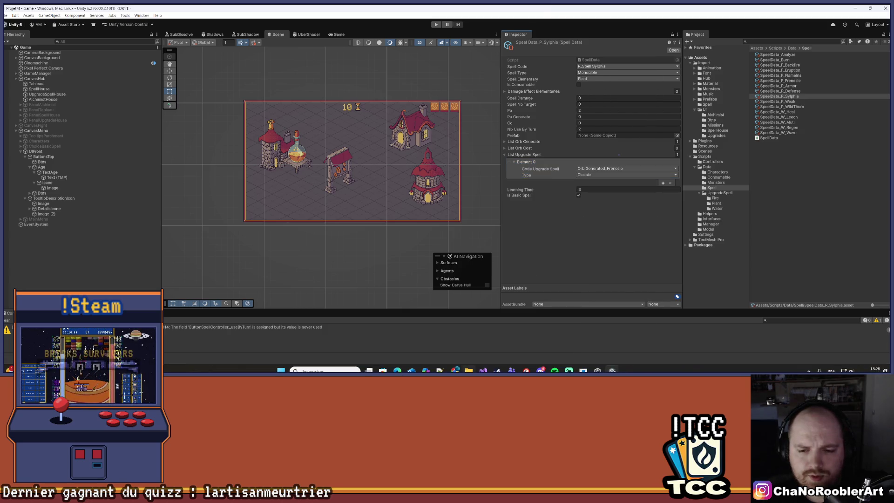
pyautogui.click(483, 368)
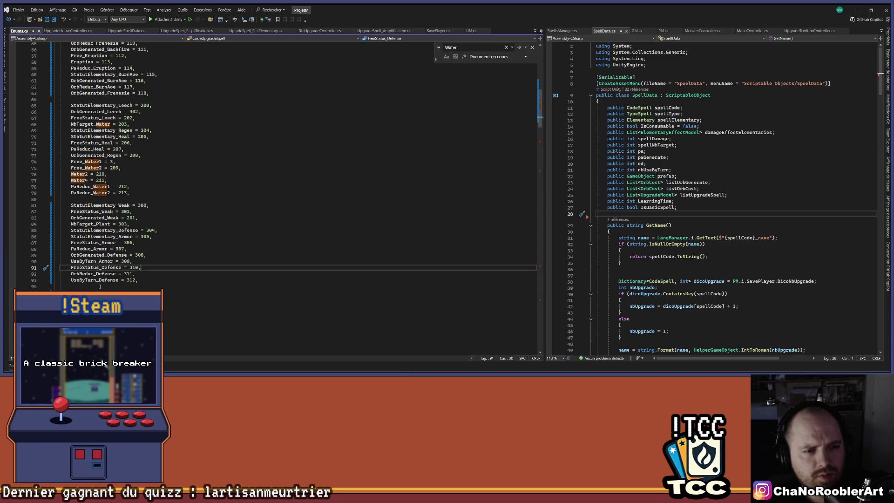
# Review the CodeUpgradeSpell enum near StatutElementary_Weak = 300, then minimize Visual Studio
pyautogui.scroll(8, 89, 242)
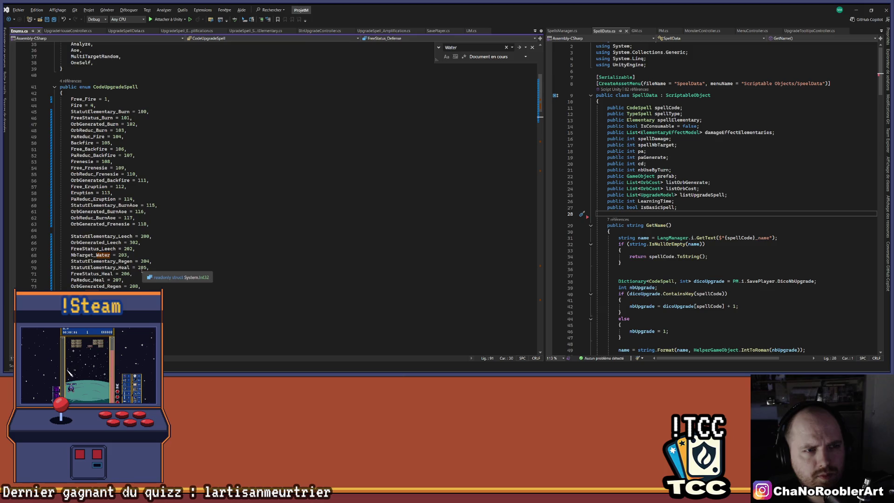
pyautogui.scroll(-5, 75, 210)
pyautogui.scroll(-1, 75, 211)
pyautogui.click(154, 243)
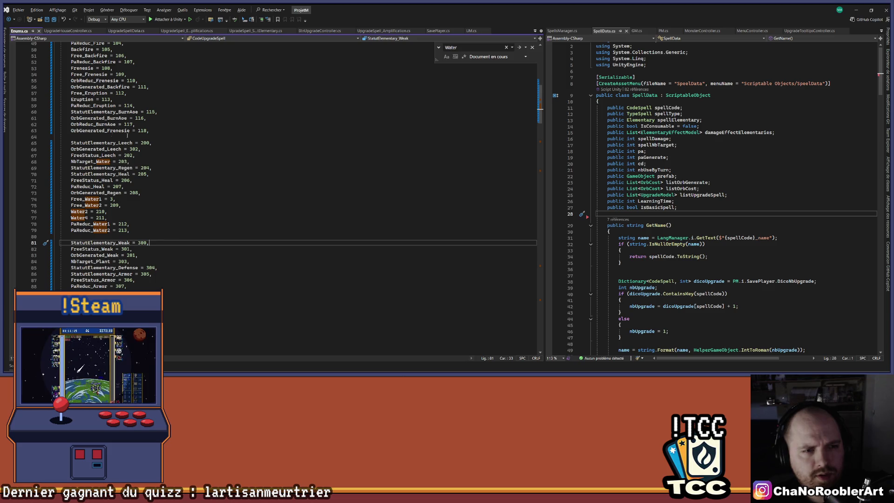
pyautogui.click(856, 9)
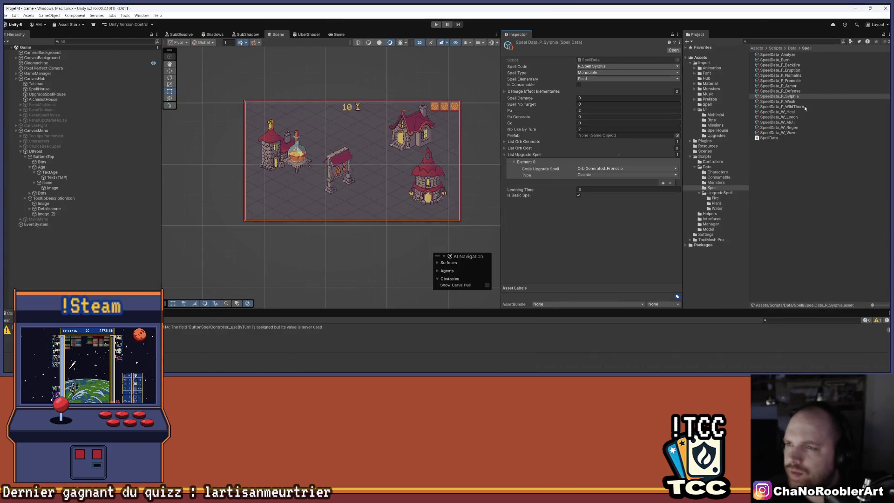
# Inspect UpgradeSpell_AmplificationPlantFree's Code choices without setting one, then return to Visual Studio
pyautogui.click(717, 204)
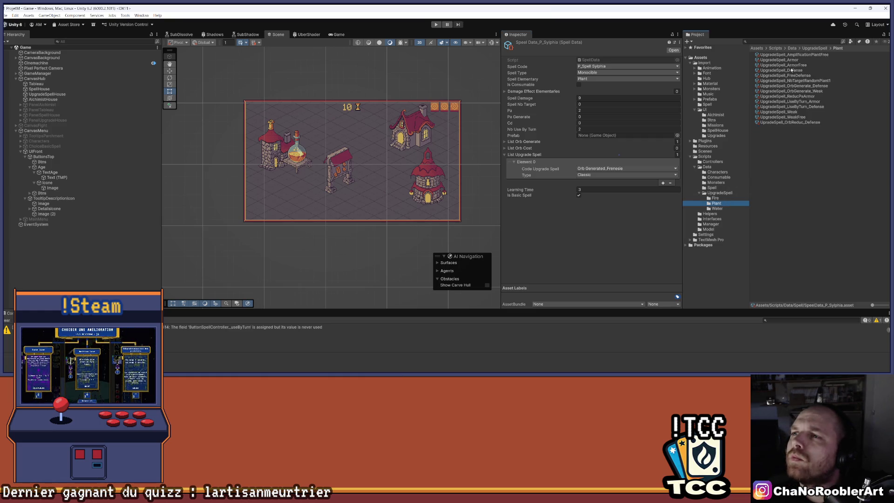
pyautogui.click(797, 55)
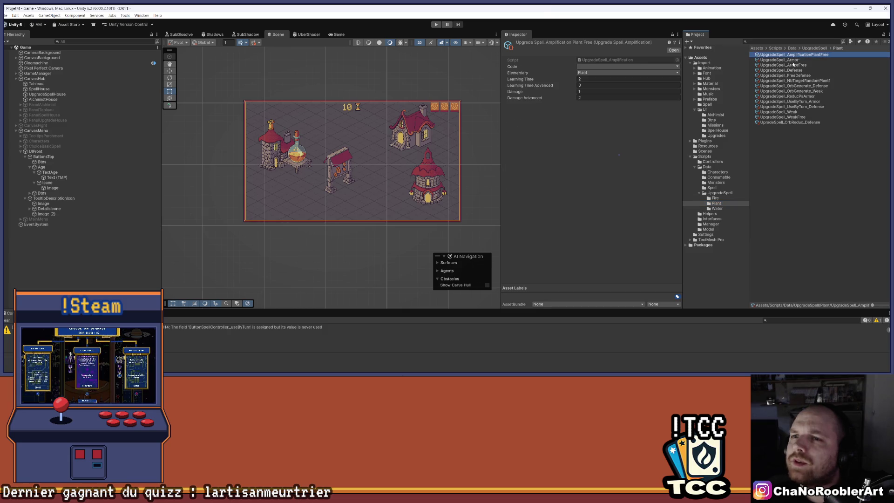
pyautogui.click(598, 67)
pyautogui.click(599, 68)
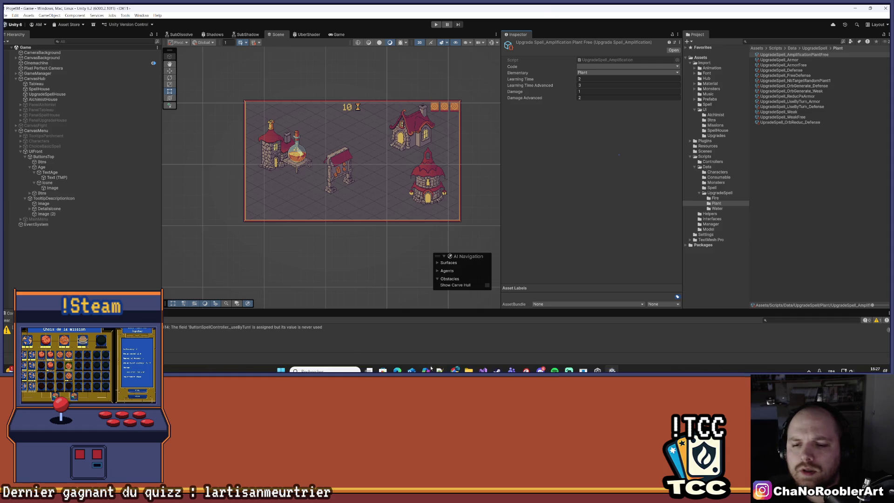
pyautogui.click(484, 370)
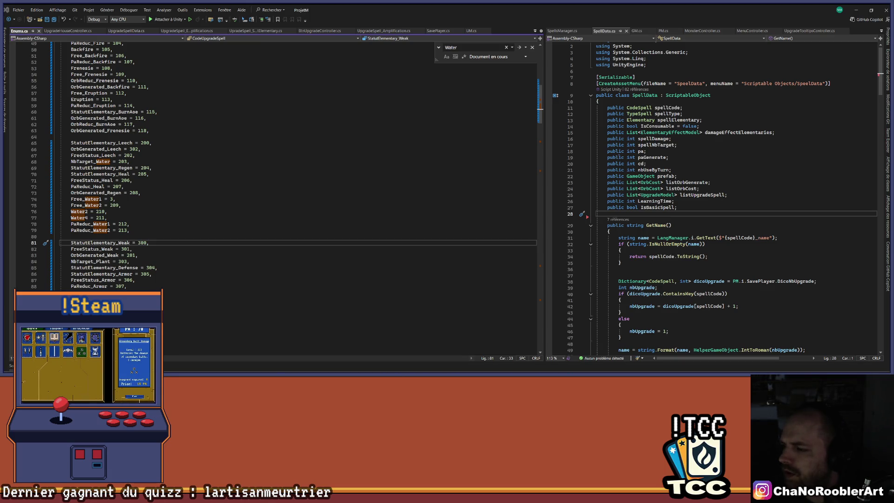
# Check the end of the CodeUpgradeSpell enum, then return to Unity
pyautogui.scroll(-6, 139, 245)
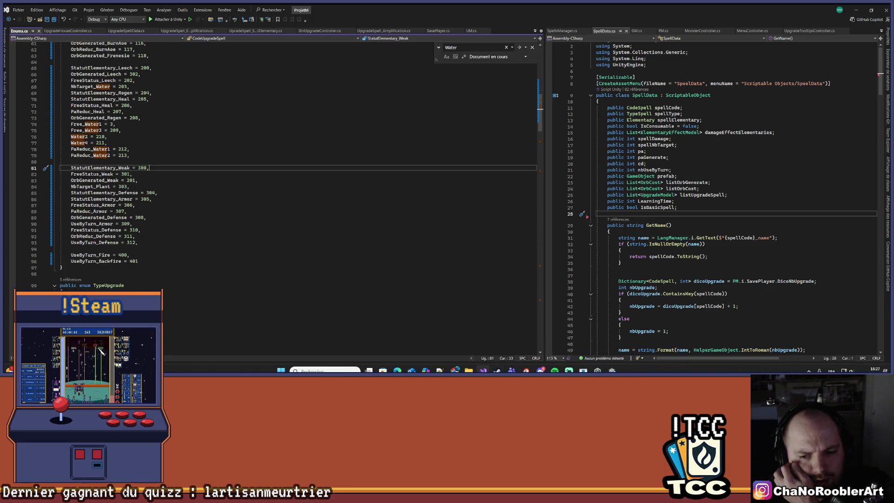
pyautogui.click(598, 370)
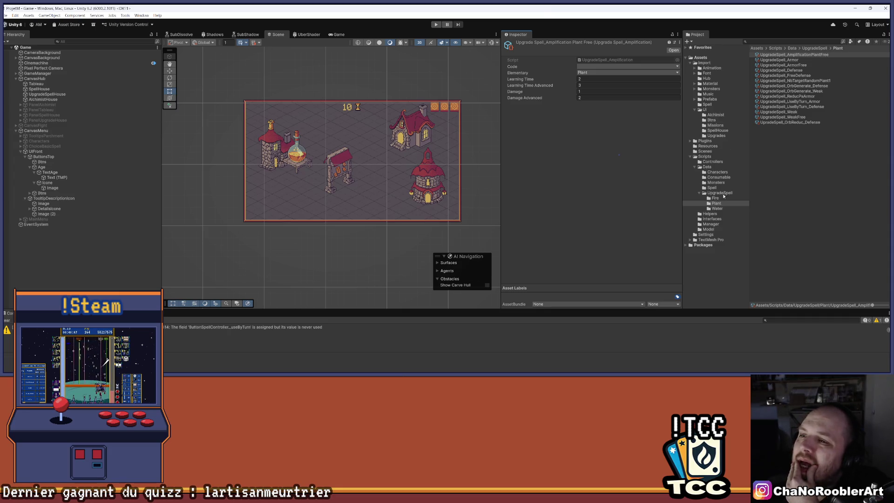
# Compare SpeelData_P_Sylphia with SpeelData_P_WildThorn, then switch back to Visual Studio
pyautogui.click(711, 188)
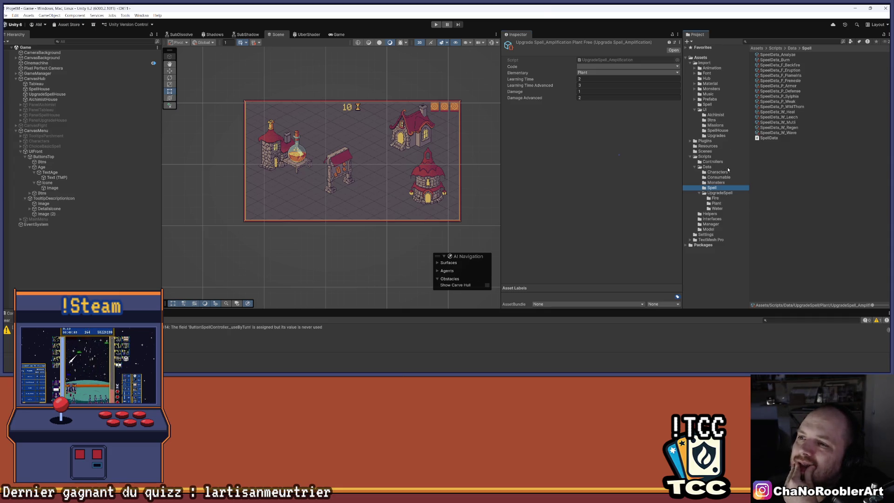
pyautogui.click(780, 96)
pyautogui.click(590, 96)
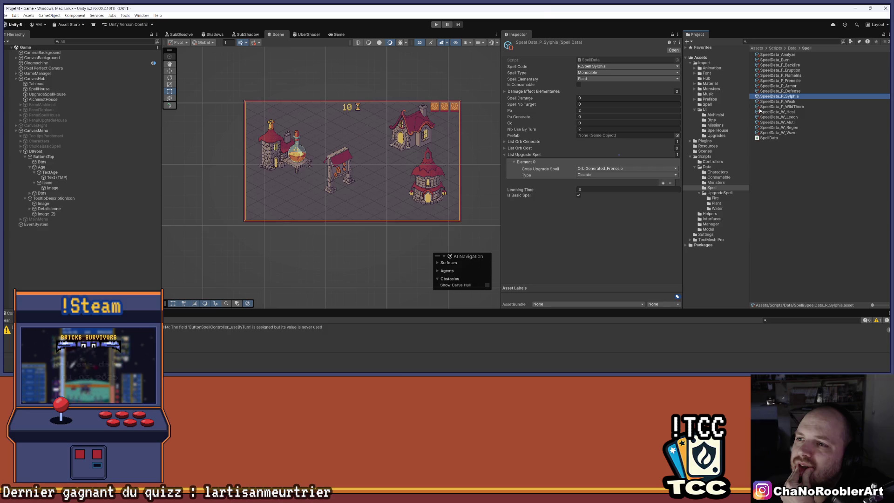
pyautogui.click(809, 108)
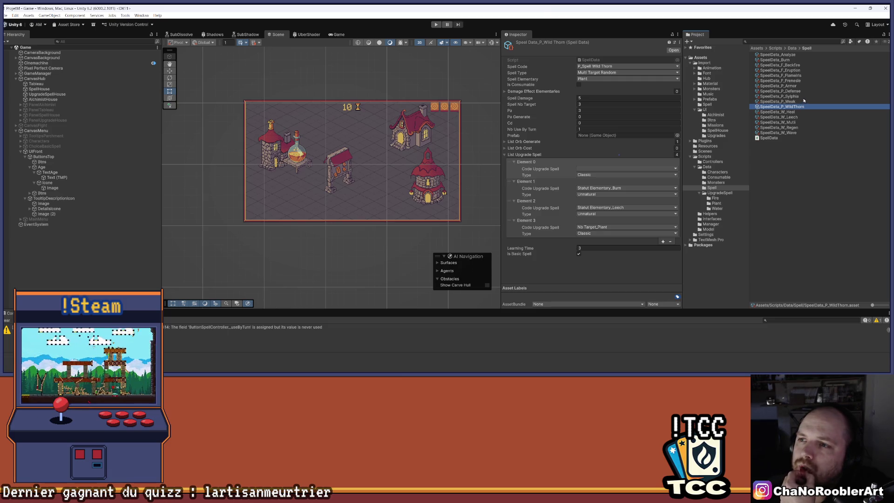
pyautogui.click(804, 96)
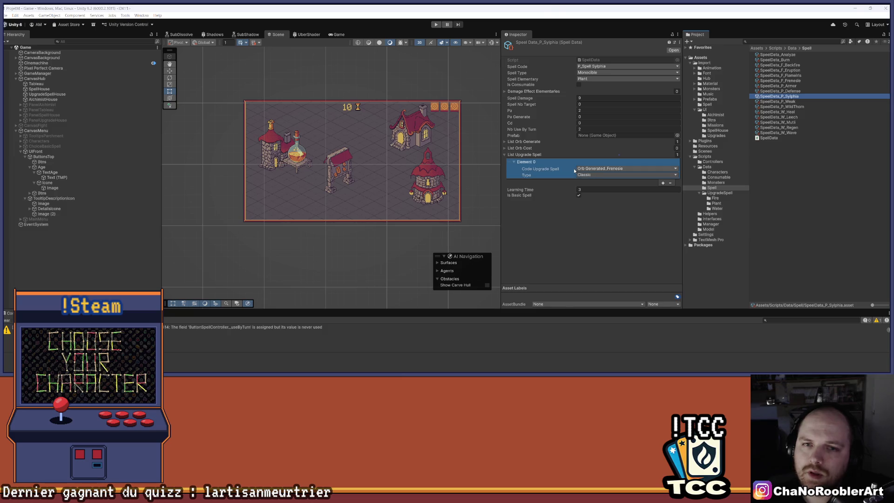
pyautogui.hotkey('alt', 'Tab')
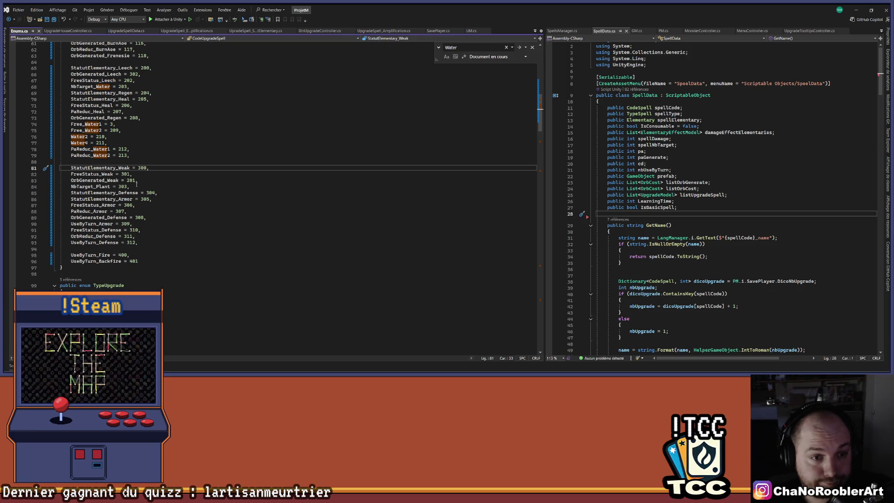
# Add Free_Plant1 = 313 on a new line after UseByTurn_Defense = 312
pyautogui.click(142, 242)
pyautogui.press('Return')
pyautogui.scroll(10, 185, 180)
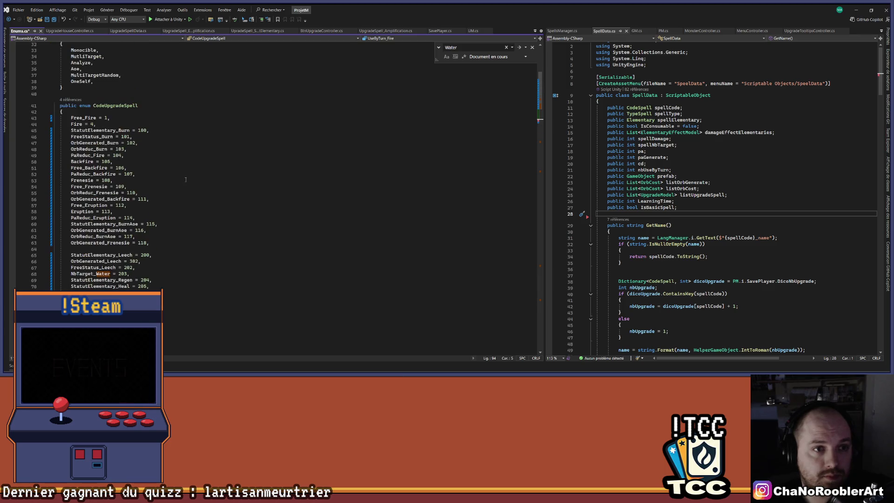
pyautogui.scroll(-10, 185, 180)
pyautogui.write('Free_Plant')
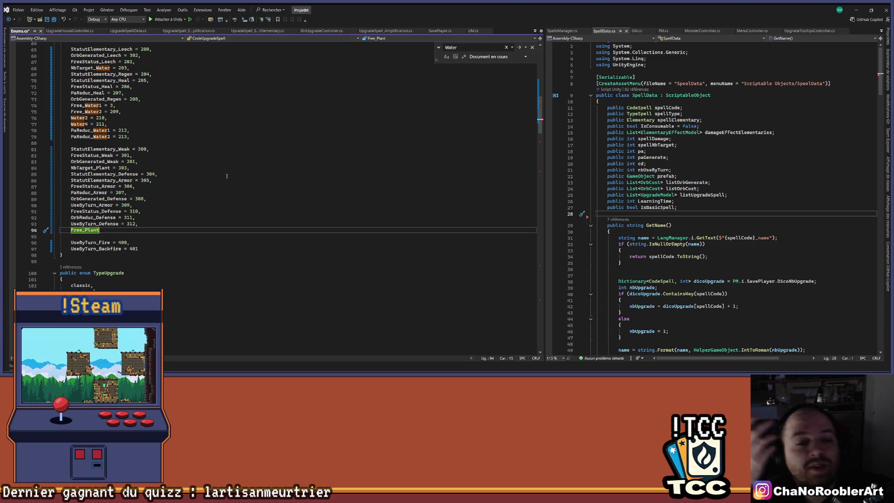
pyautogui.write('1 =')
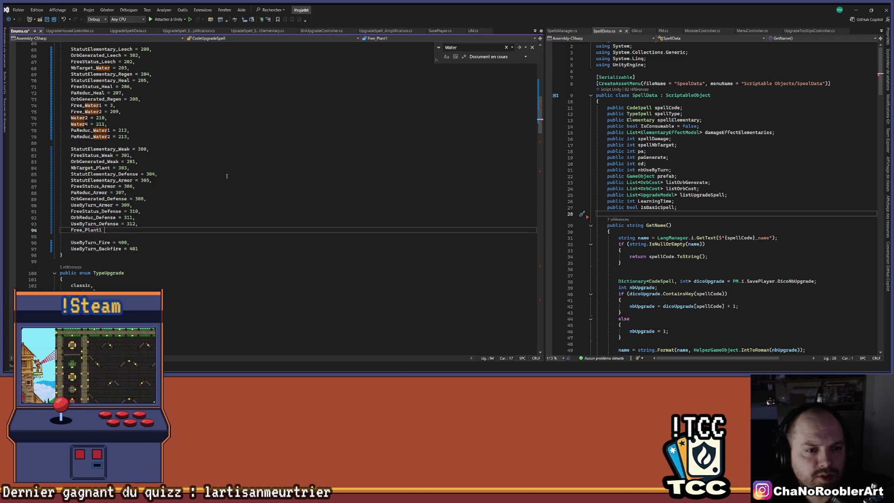